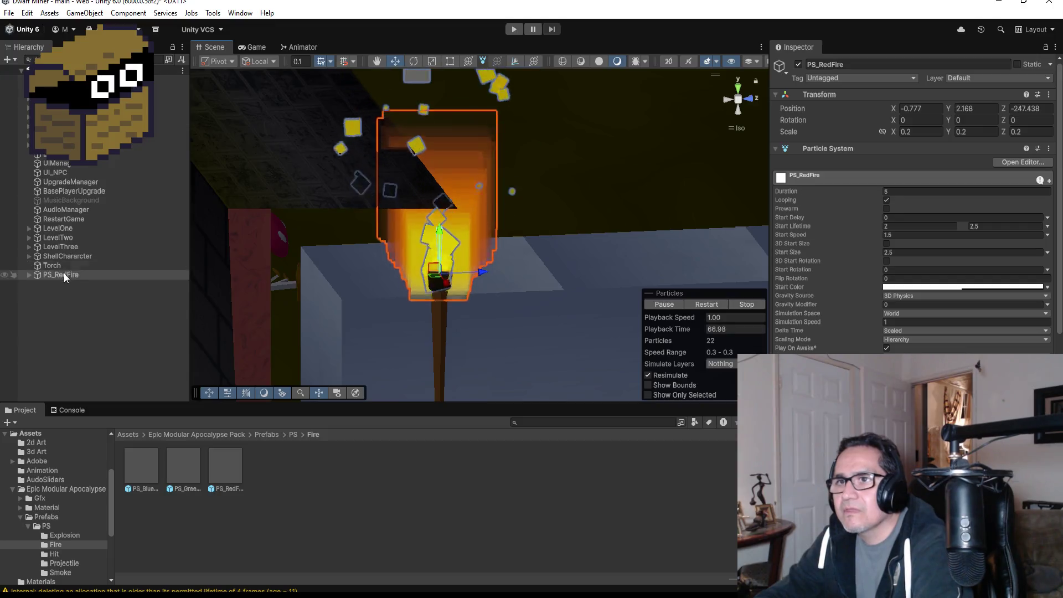
- Parent PS_RedFire under Torch and set the torch's Rotation X to 15
left_click_drag(65, 277, 65, 266)
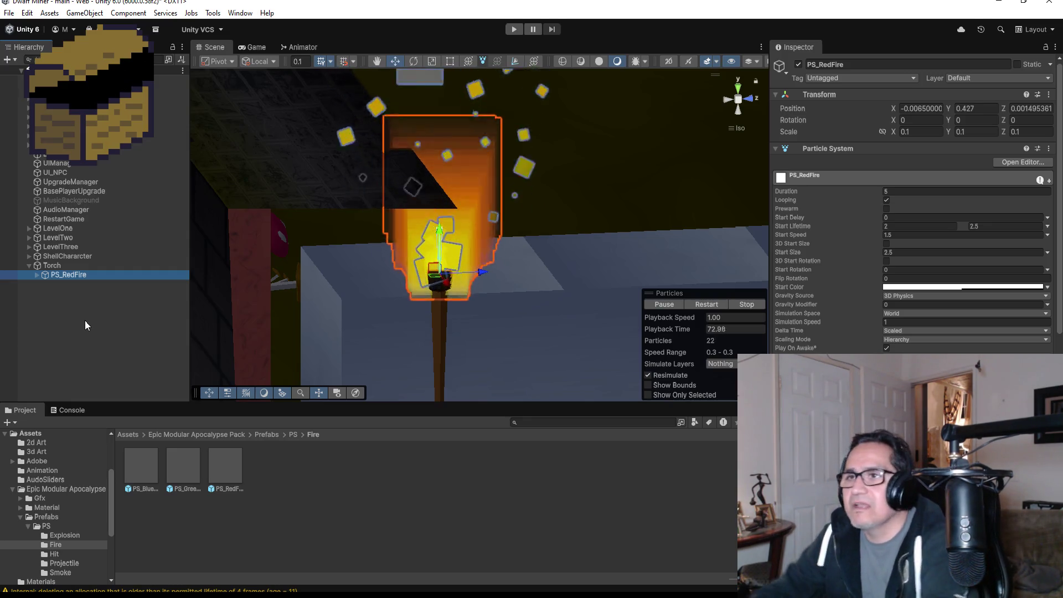
left_click(60, 265)
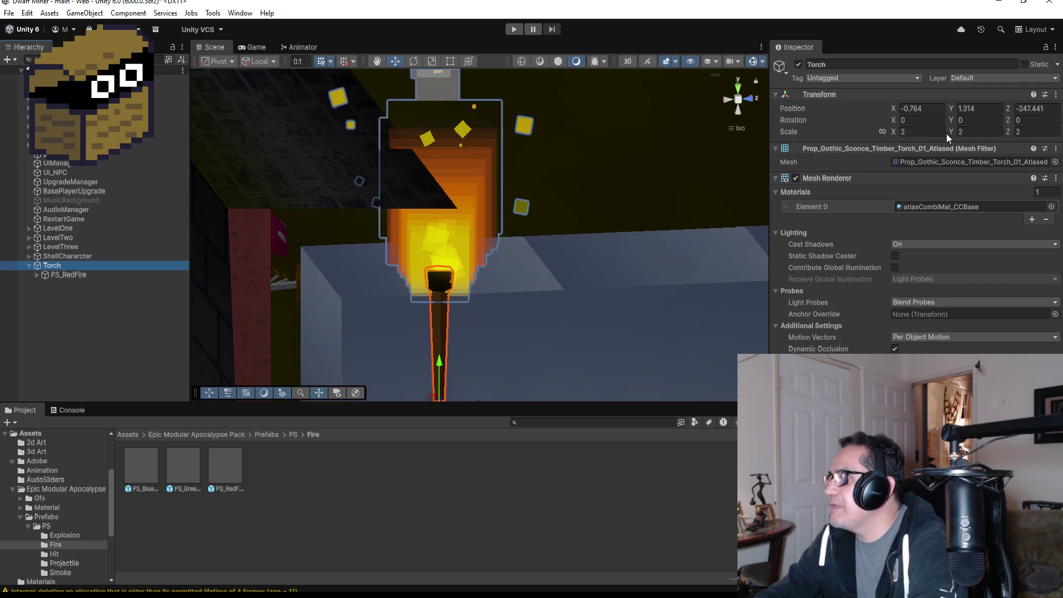
left_click(922, 120)
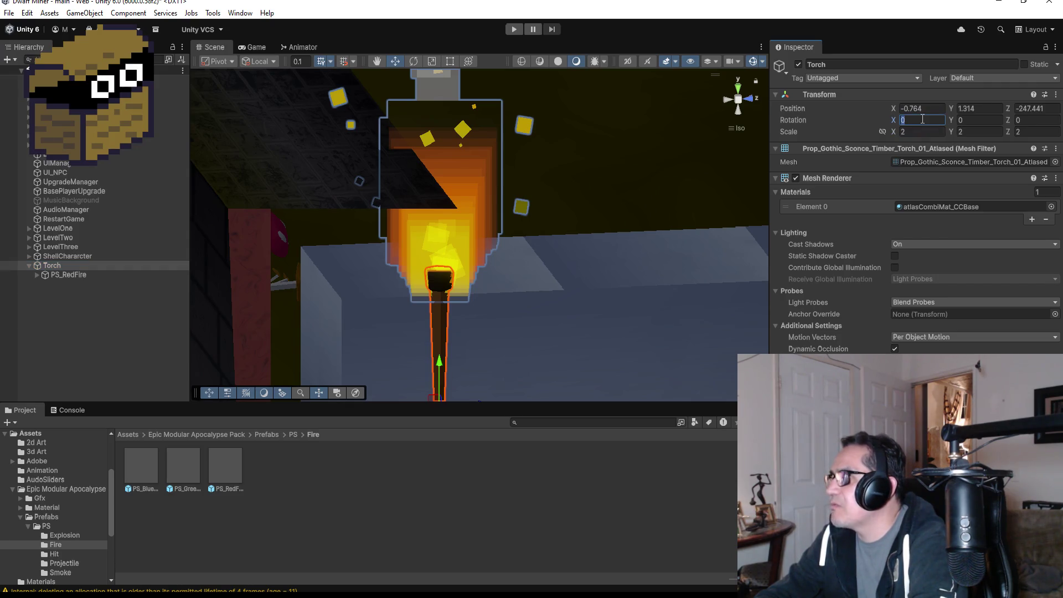
type("15")
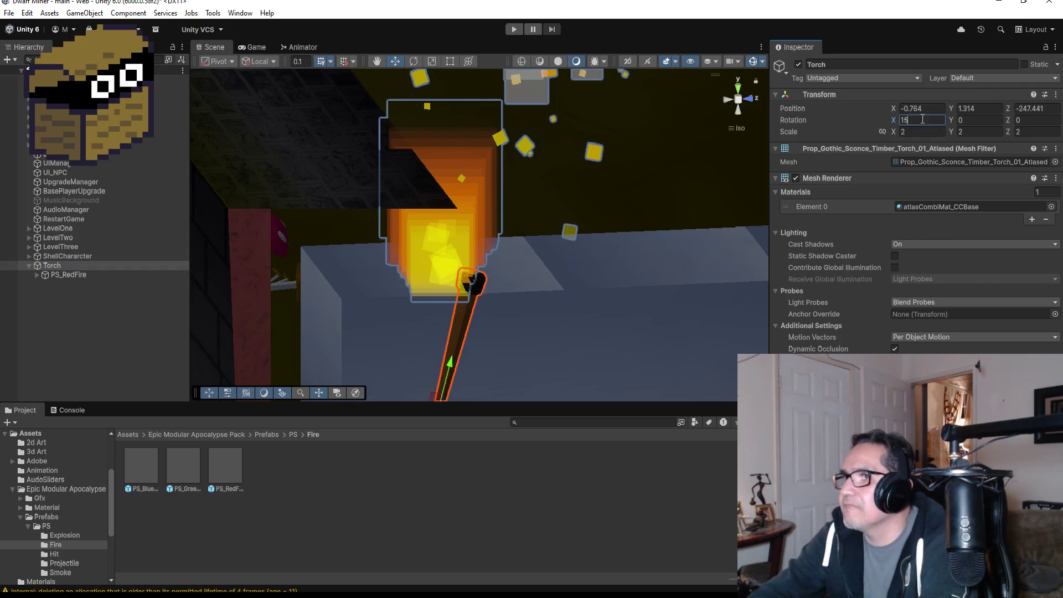
- Select PS_RedFire and orbit and zoom the Scene view to check the flame on the torch
left_click(78, 286)
left_click(97, 274)
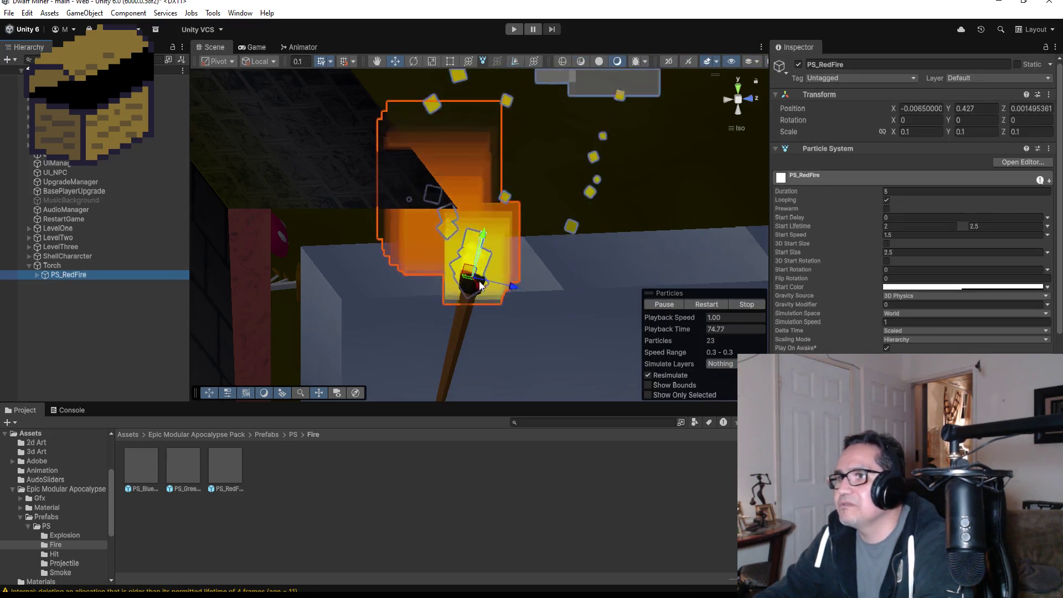
mouse_move(614, 192)
left_mouse_down("alt")
mouse_move(663, 186)
mouse_move(622, 181)
left_mouse_up("alt")
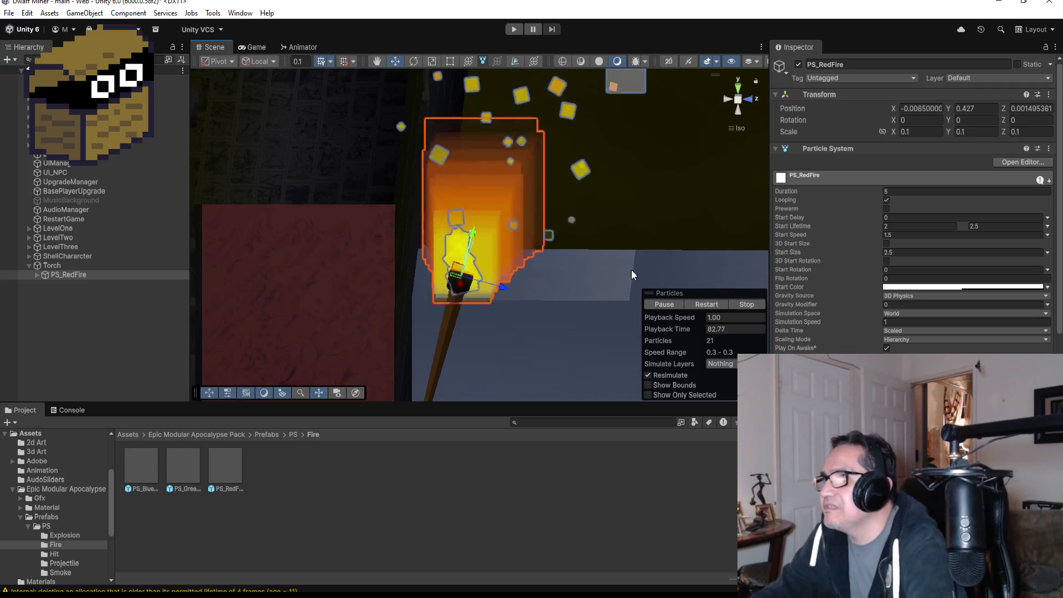
scroll(631, 270, "down", 4)
scroll(603, 210, "up", 3)
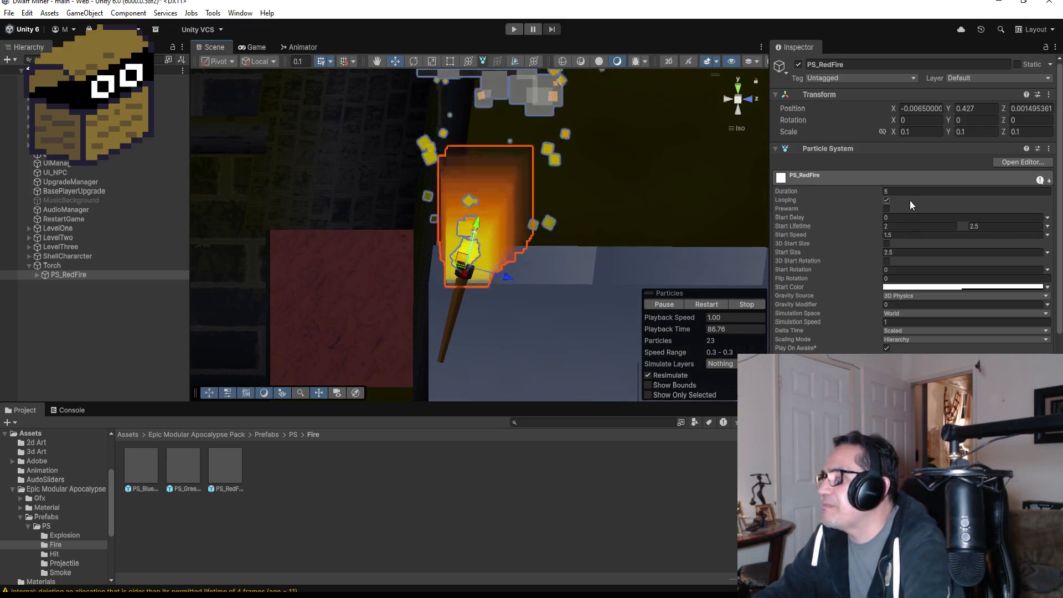
scroll(584, 204, "down", 3)
scroll(585, 182, "up", 3)
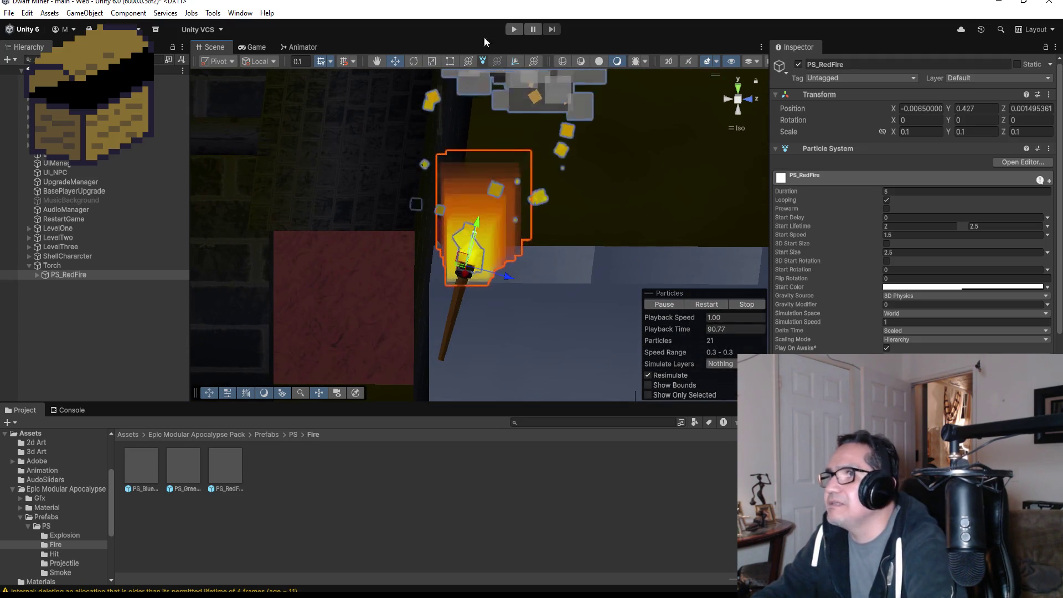
left_click(503, 233)
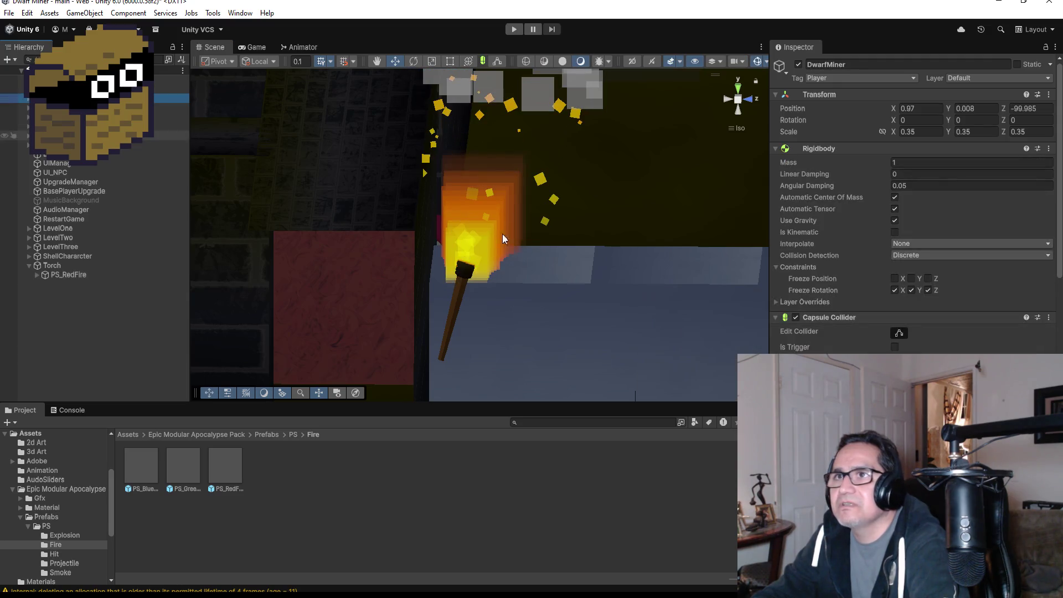
- Change DwarfMiner's Pp zone from Zone 1 to Zone 2 and enter Play mode
scroll(913, 194, "down", 10)
scroll(913, 205, "down", 5)
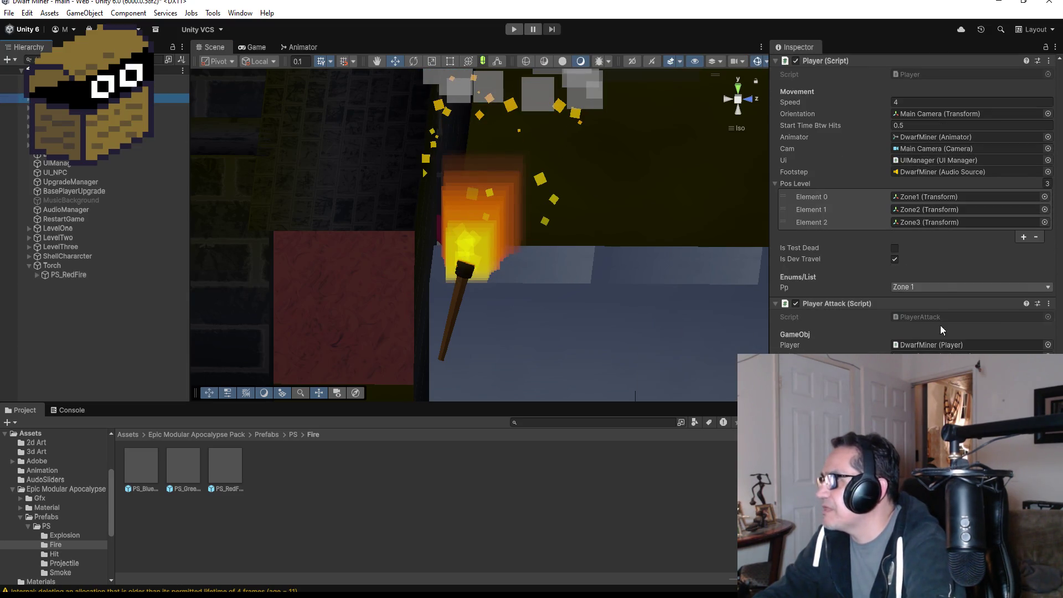
left_click(938, 283)
left_click(910, 307)
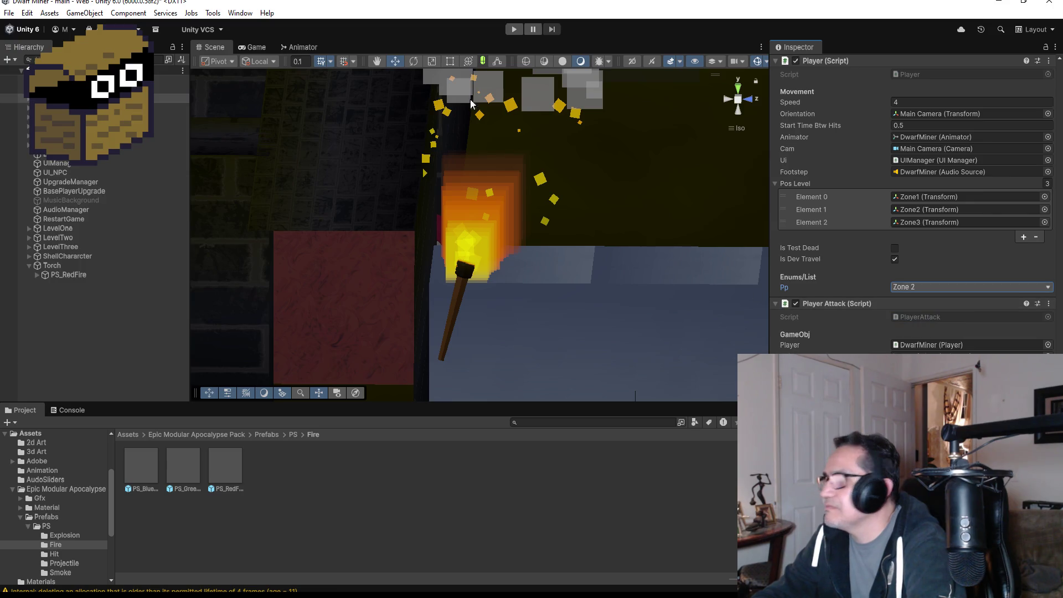
left_click(513, 29)
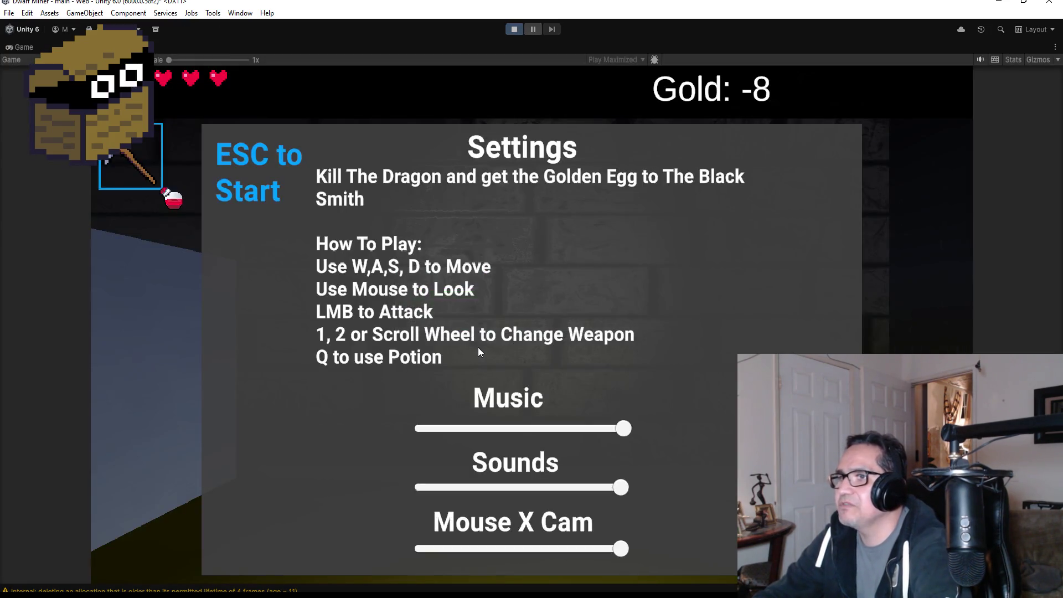
- Walk the dungeon with A, S and W to view the lit wall torch, then stop play mode
key("Escape")
key("a")
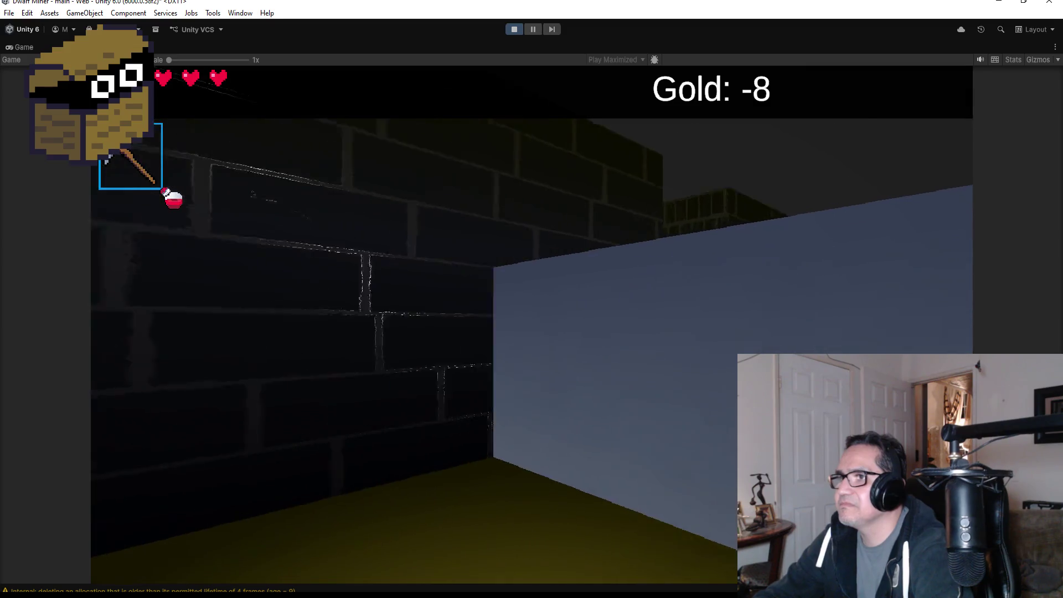
key("s")
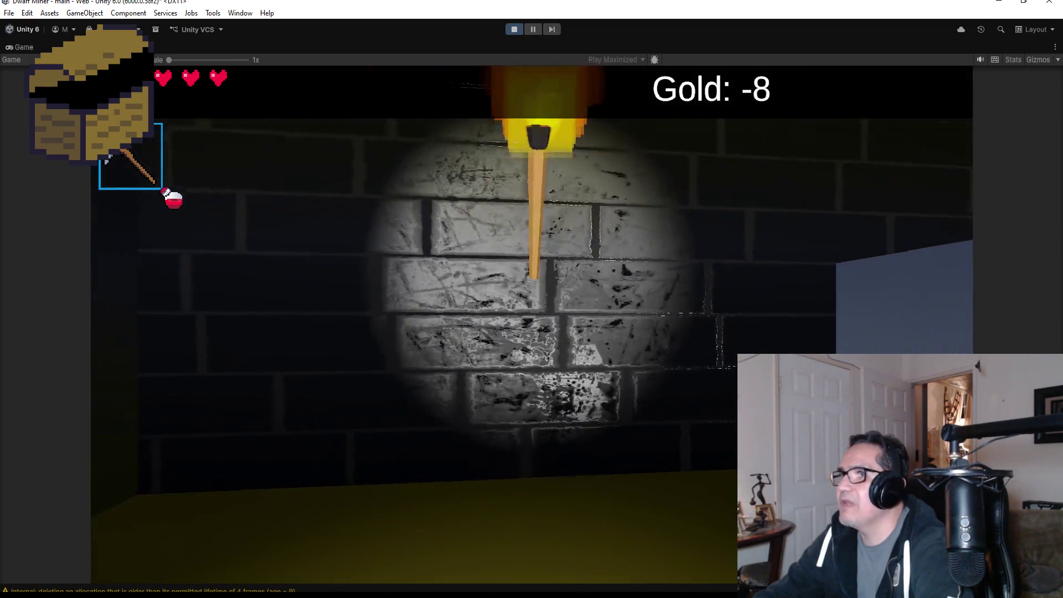
key("w")
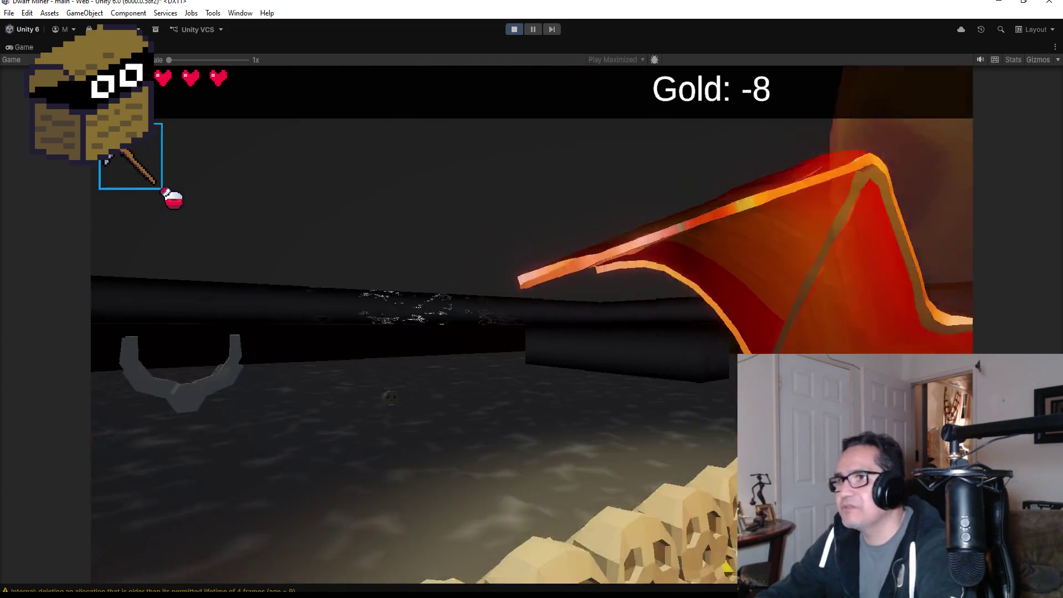
key("Escape")
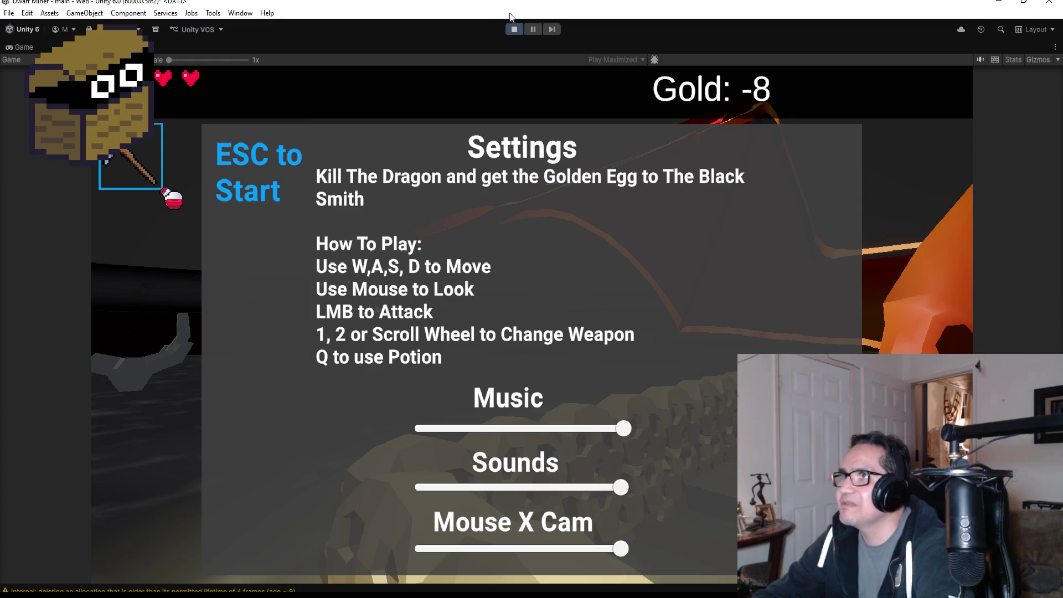
left_click(512, 30)
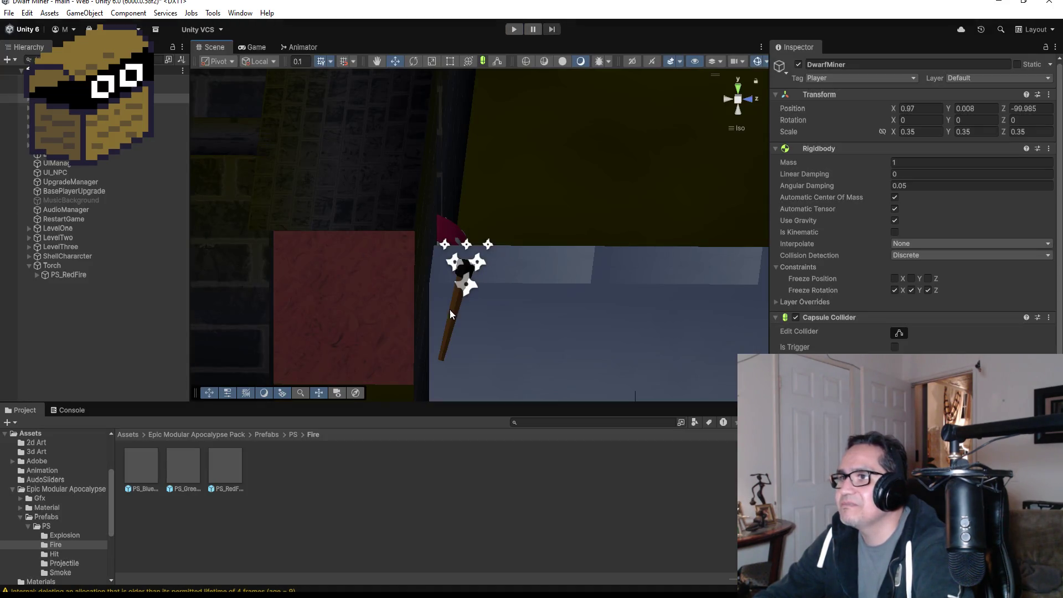
left_click(64, 265)
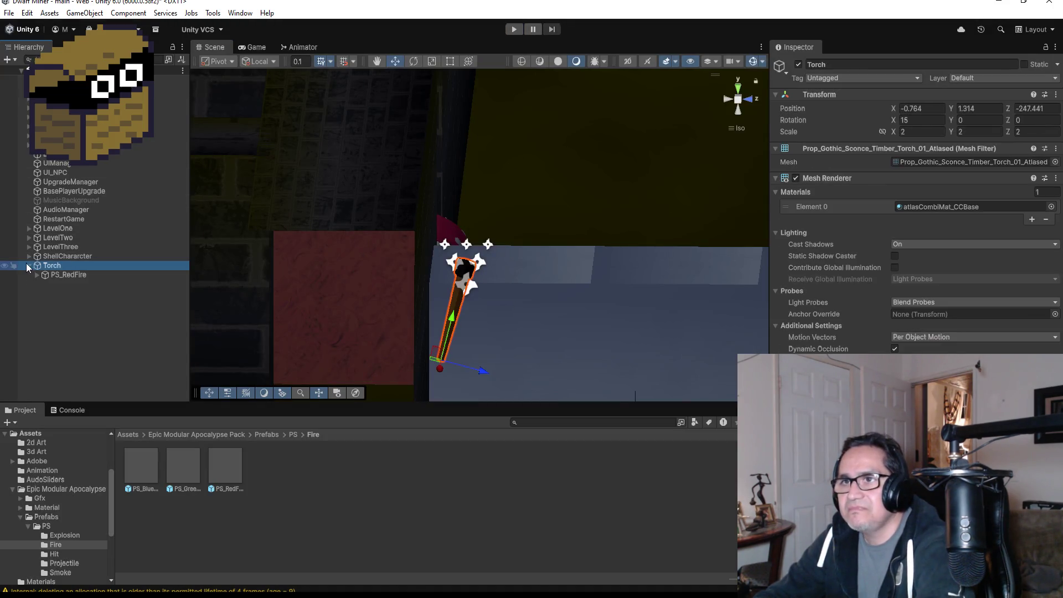
left_click(29, 265)
scroll(583, 212, "down", 3)
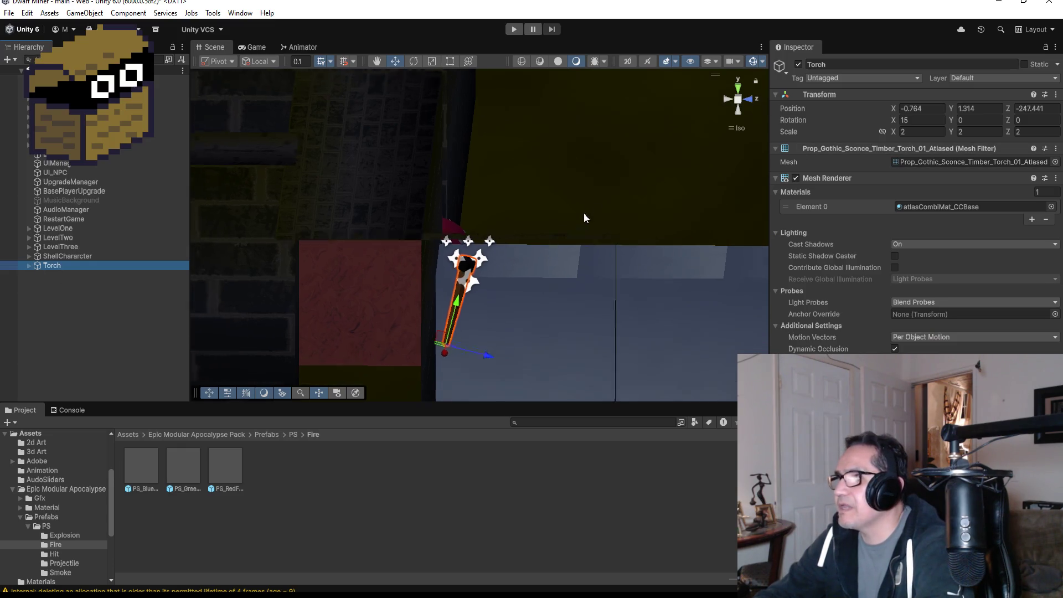
left_click(920, 119)
type("0")
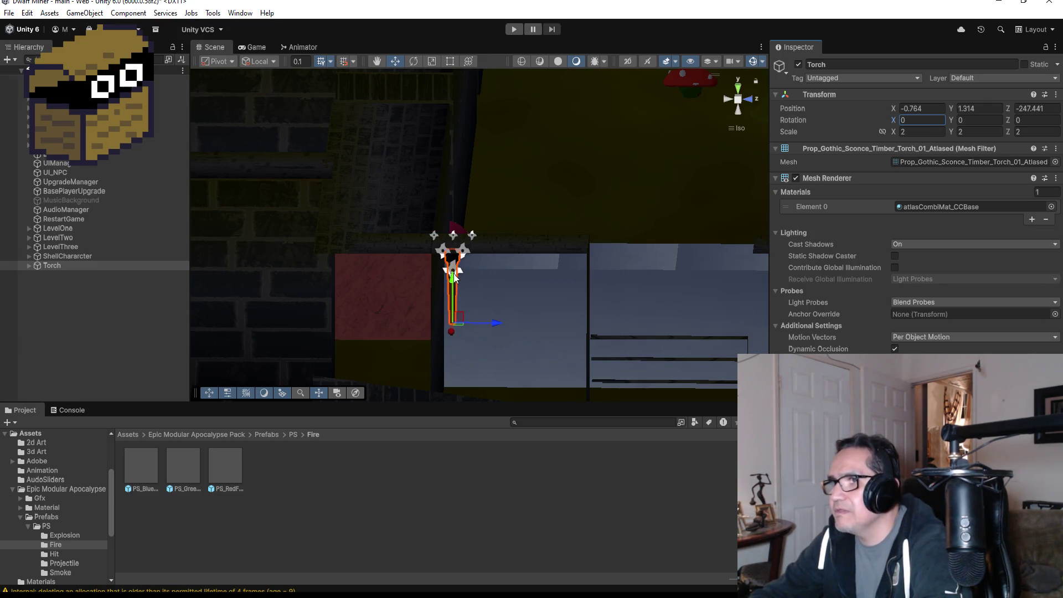
left_click_drag(453, 277, 457, 335)
key("f")
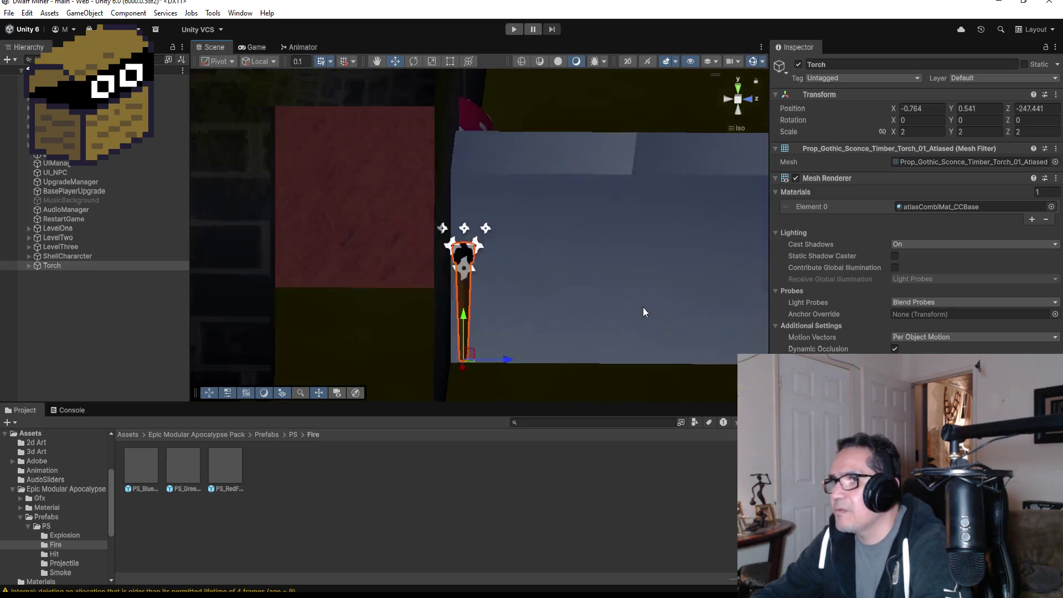
mouse_move(711, 290)
left_mouse_down()
mouse_move(561, 300)
mouse_move(539, 239)
mouse_move(695, 209)
mouse_move(577, 268)
left_mouse_up()
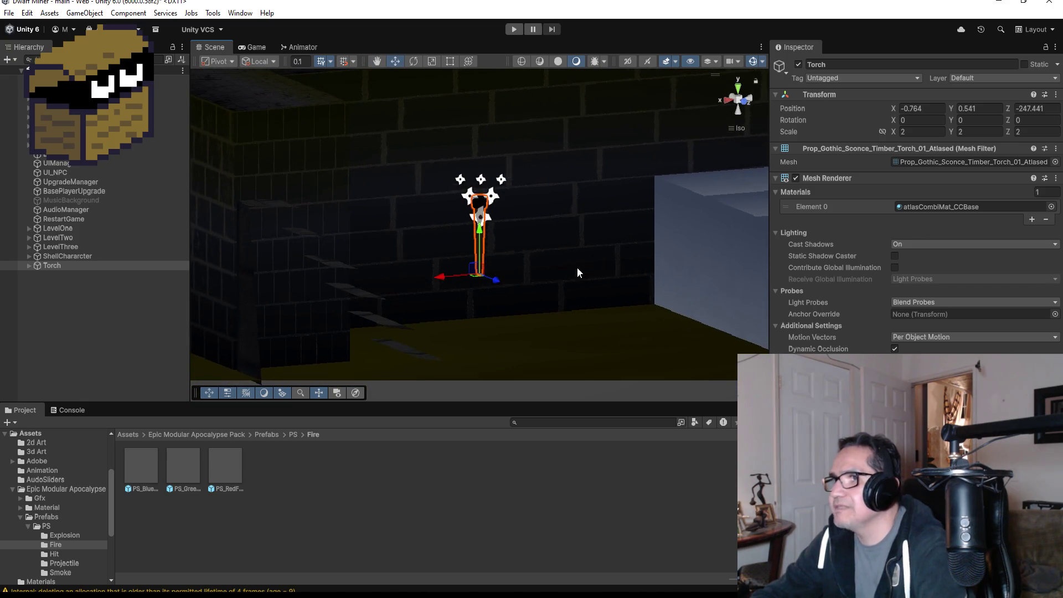
left_click_drag(481, 233, 482, 230)
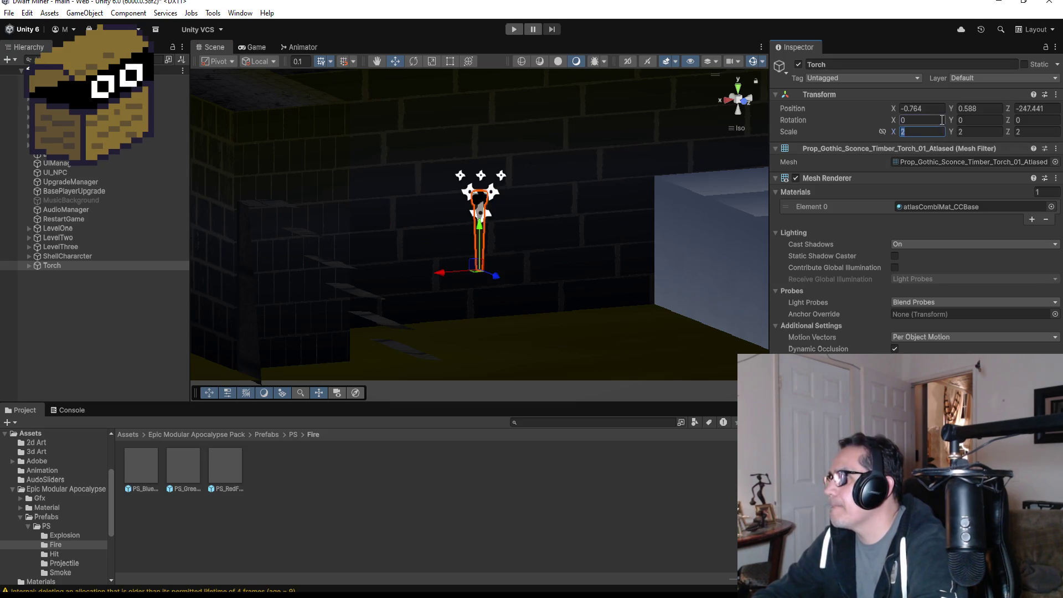
type("15")
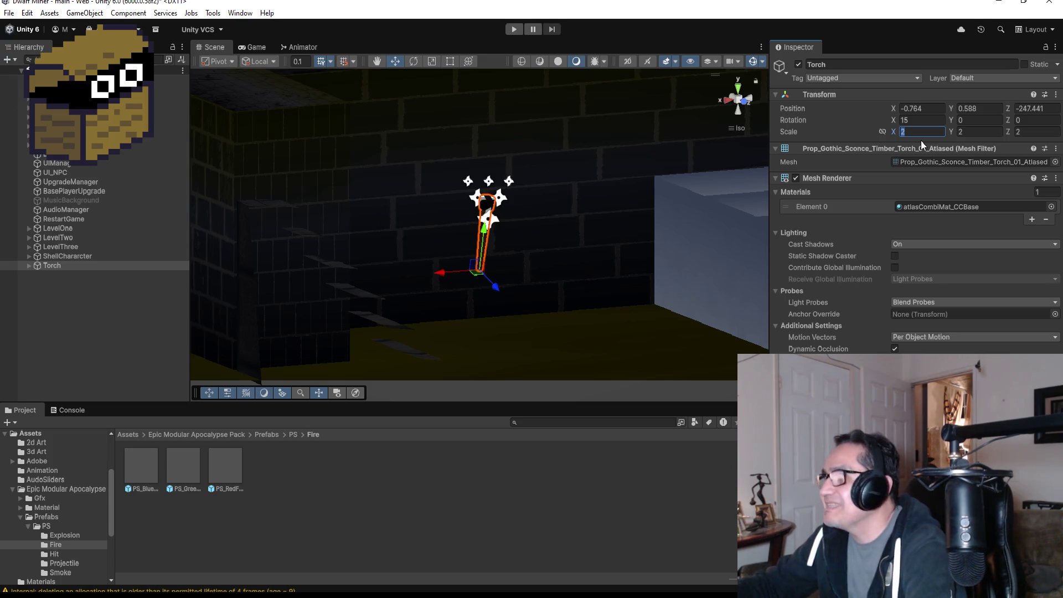
type("1")
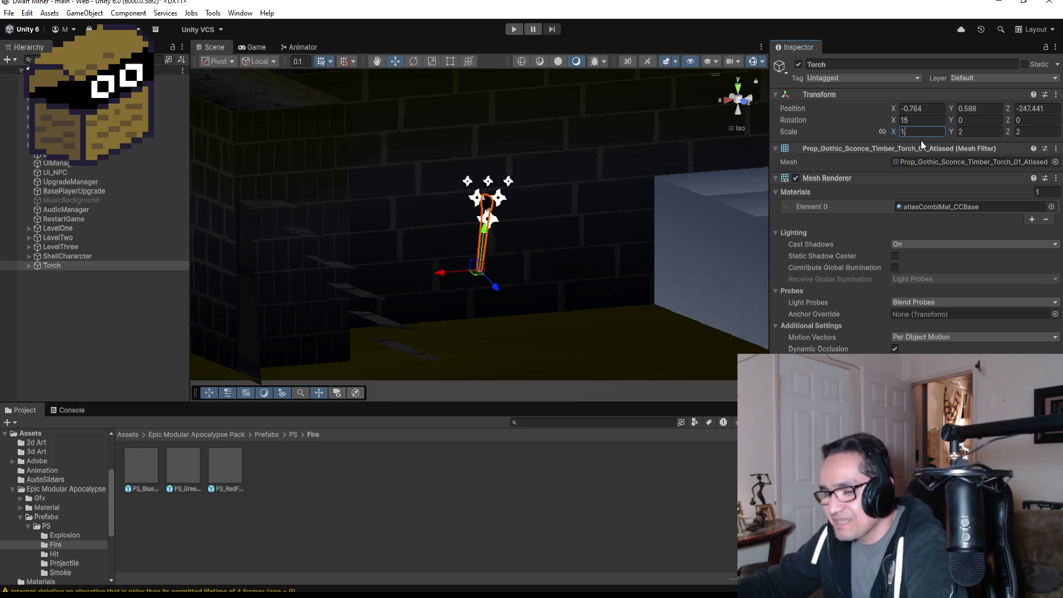
type(".5")
key("Tab")
type("1")
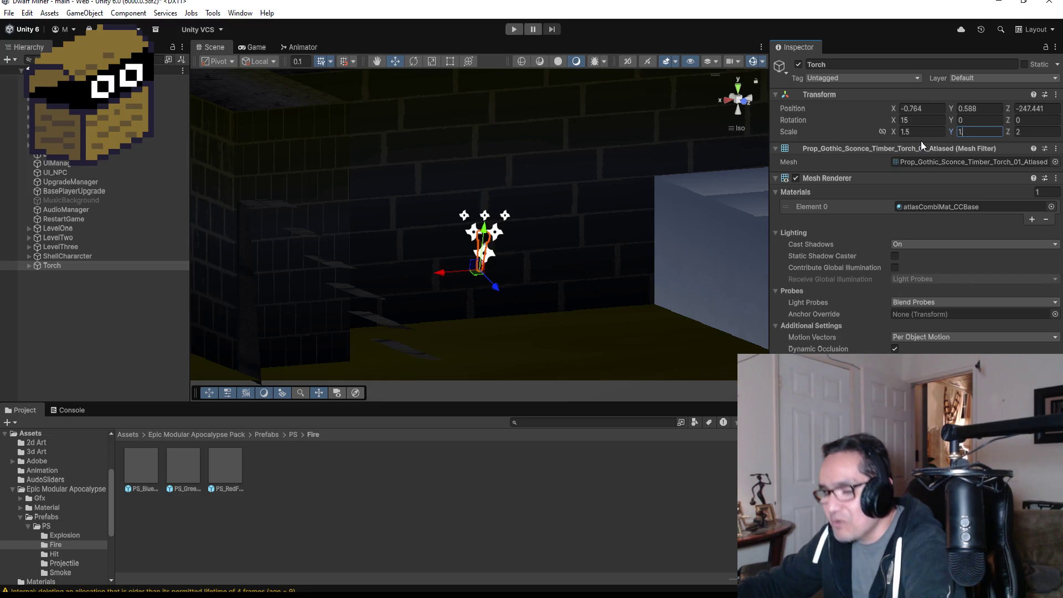
type(".5")
key("Tab")
type("1")
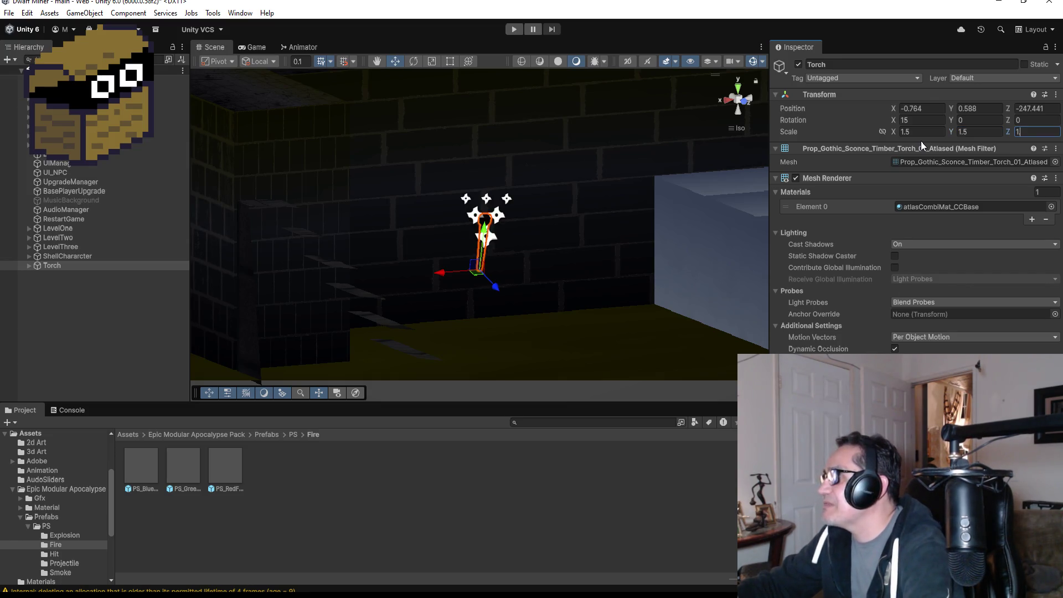
type(".5")
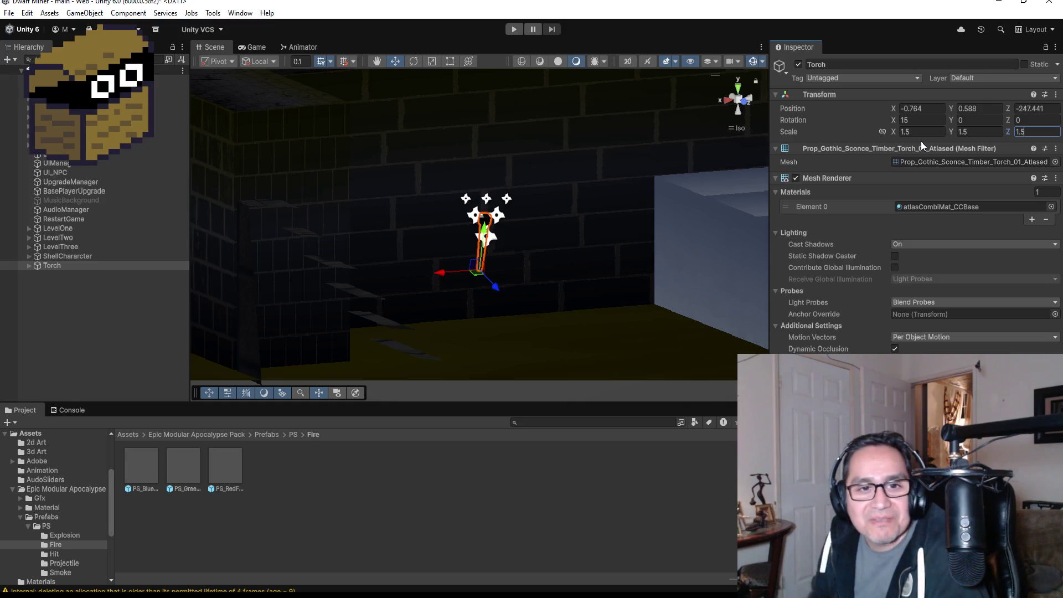
left_click(82, 301)
left_click(76, 265)
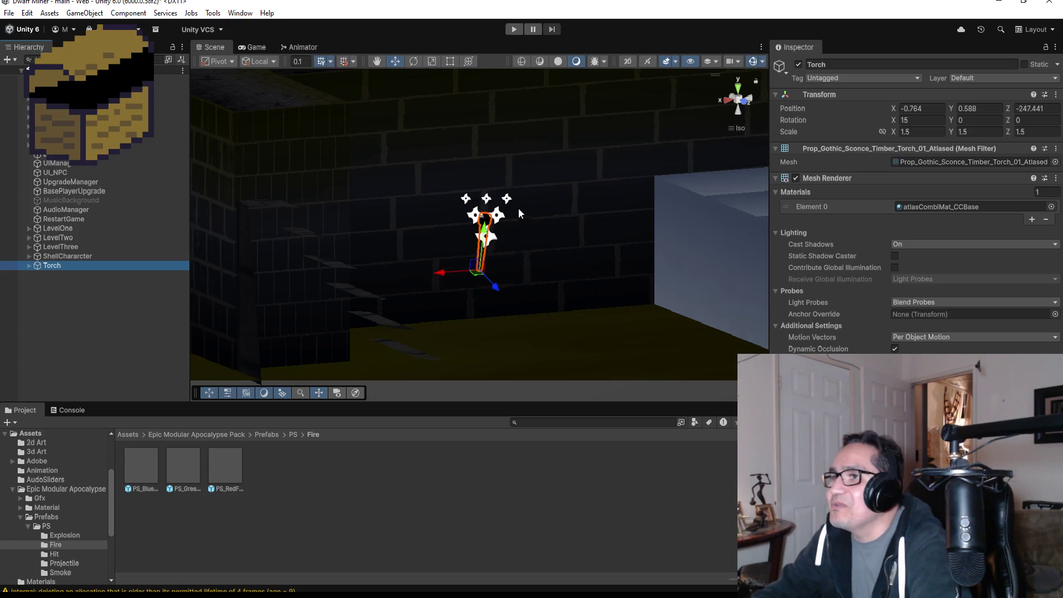
left_click_drag(441, 274, 487, 261)
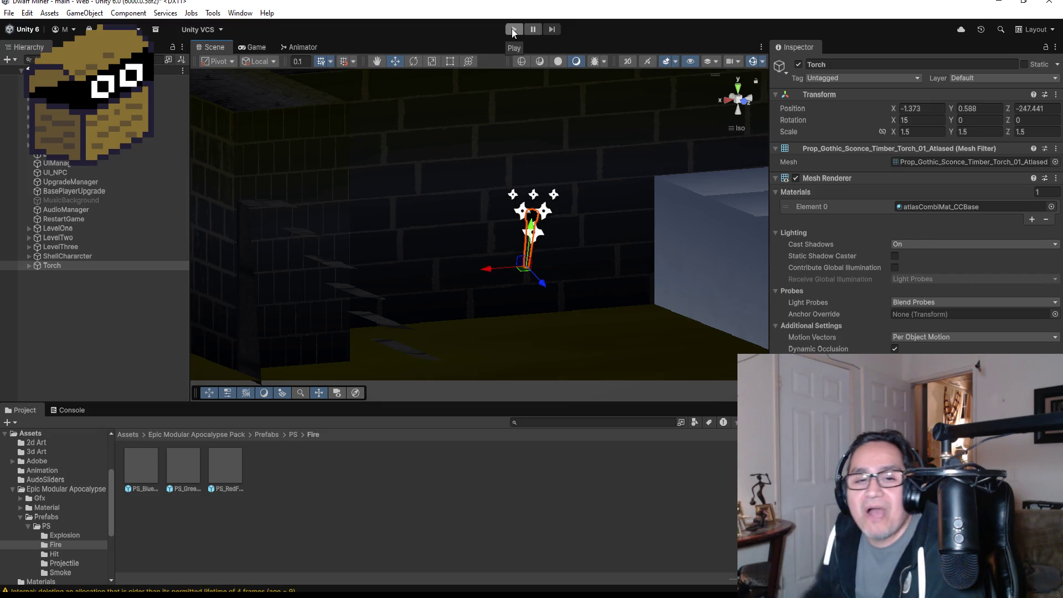
left_click(510, 30)
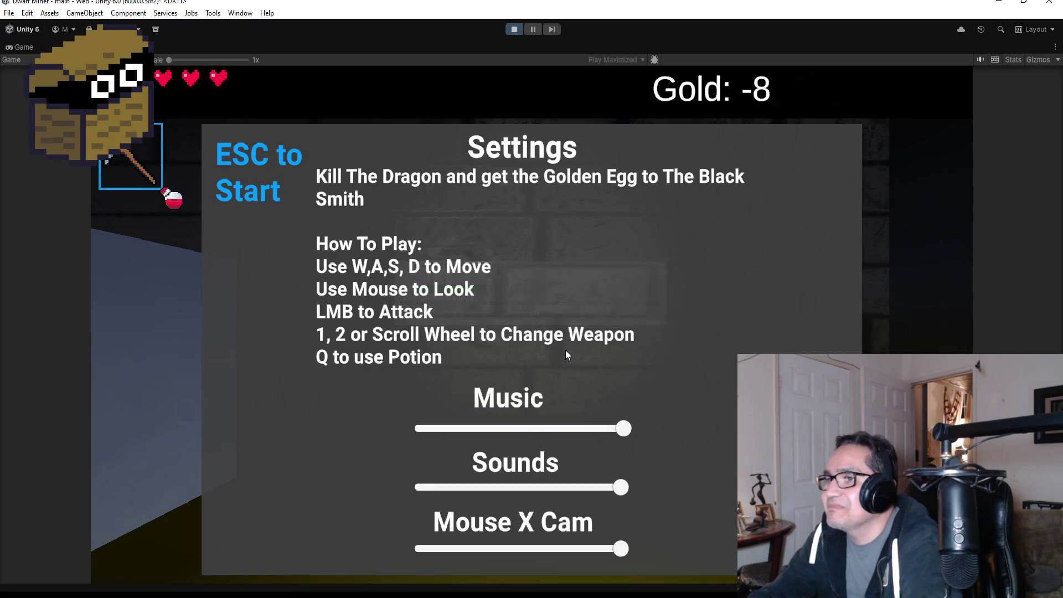
key("Escape")
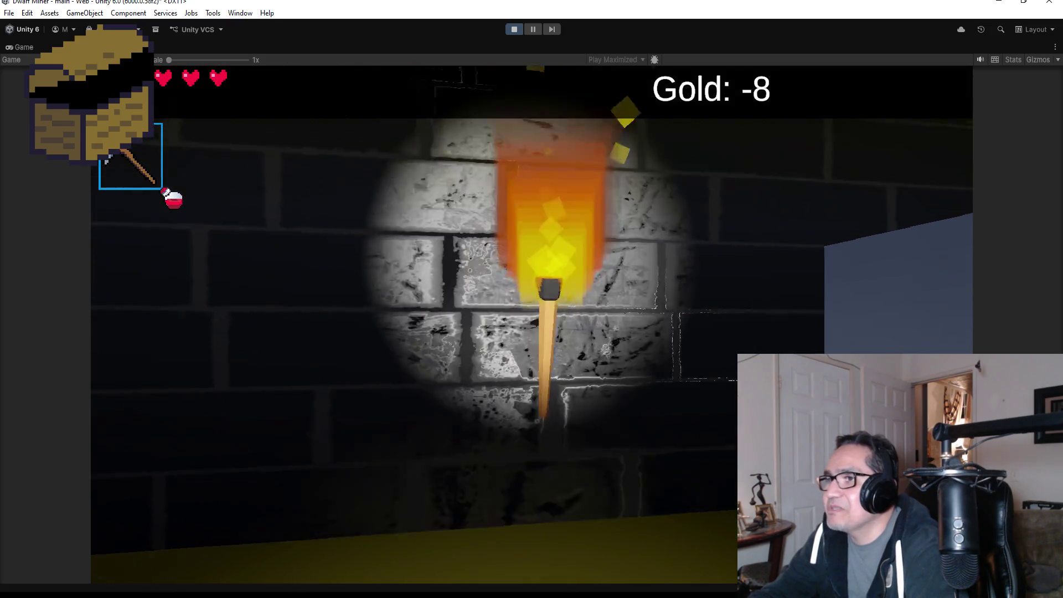
key("s")
key("w")
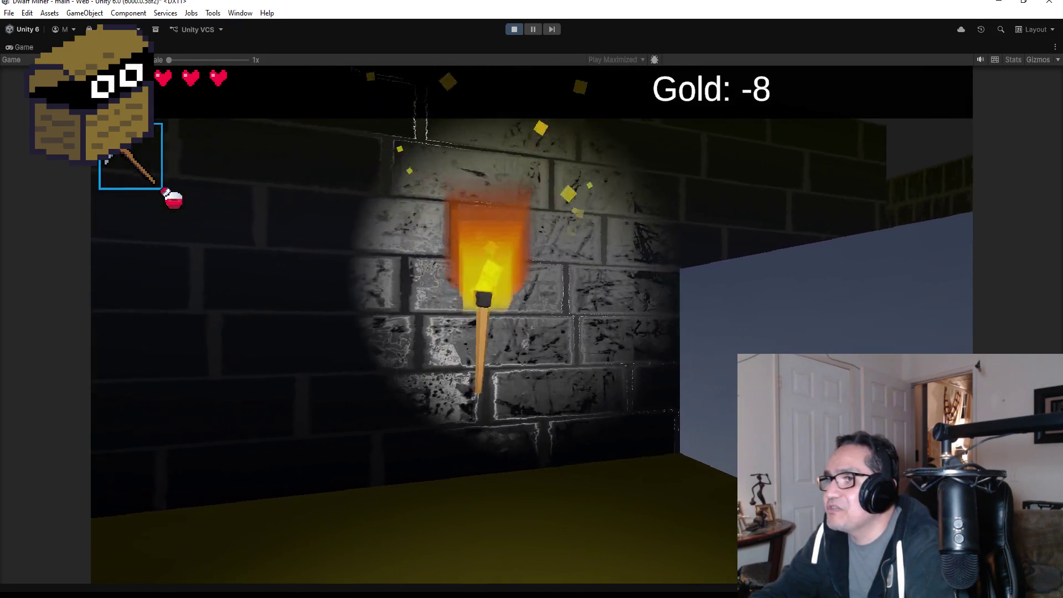
key("Escape")
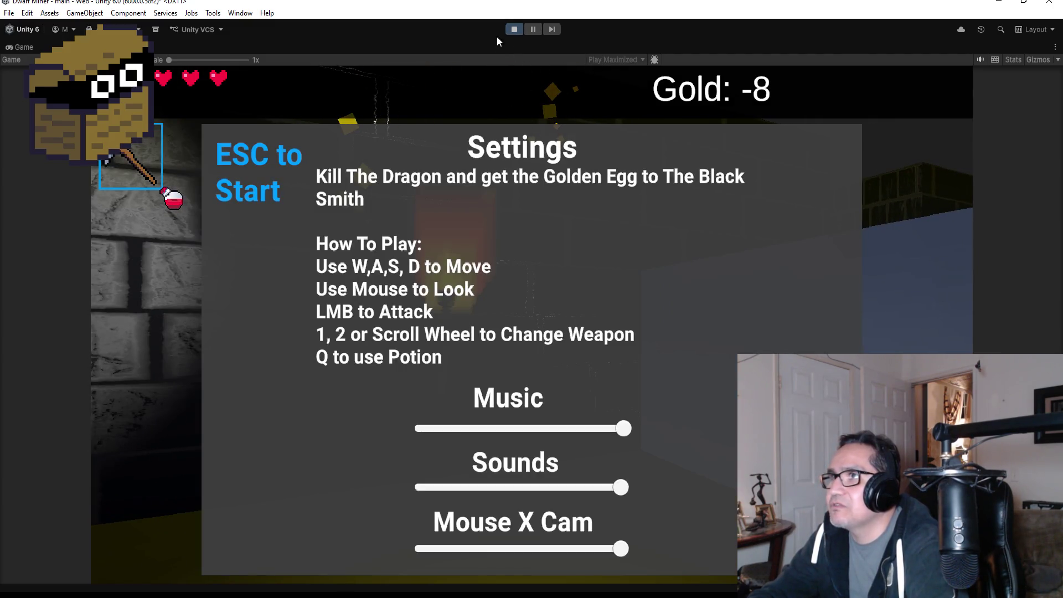
left_click(510, 30)
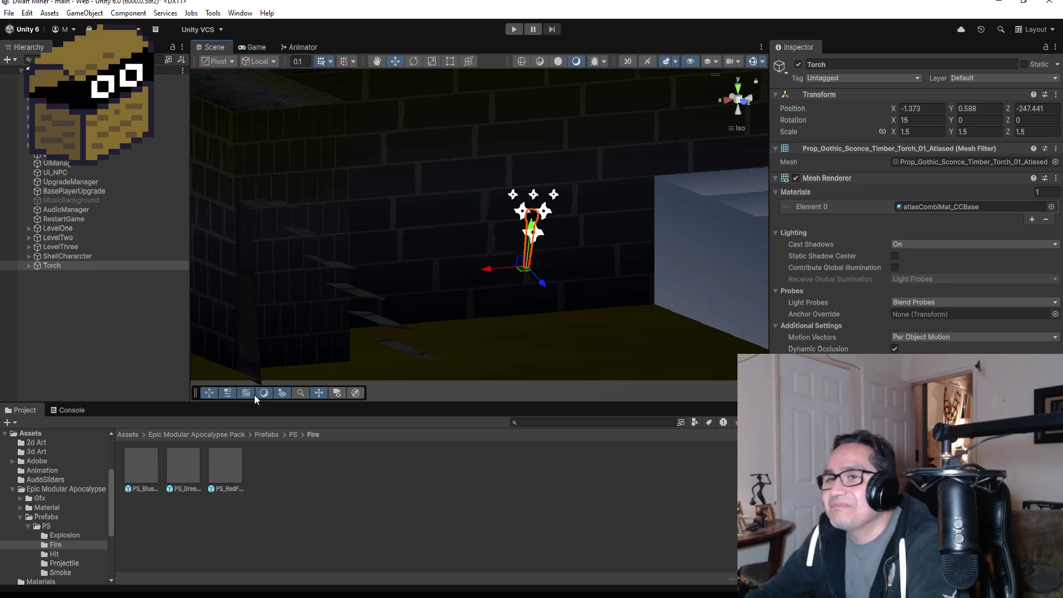
left_click(70, 268)
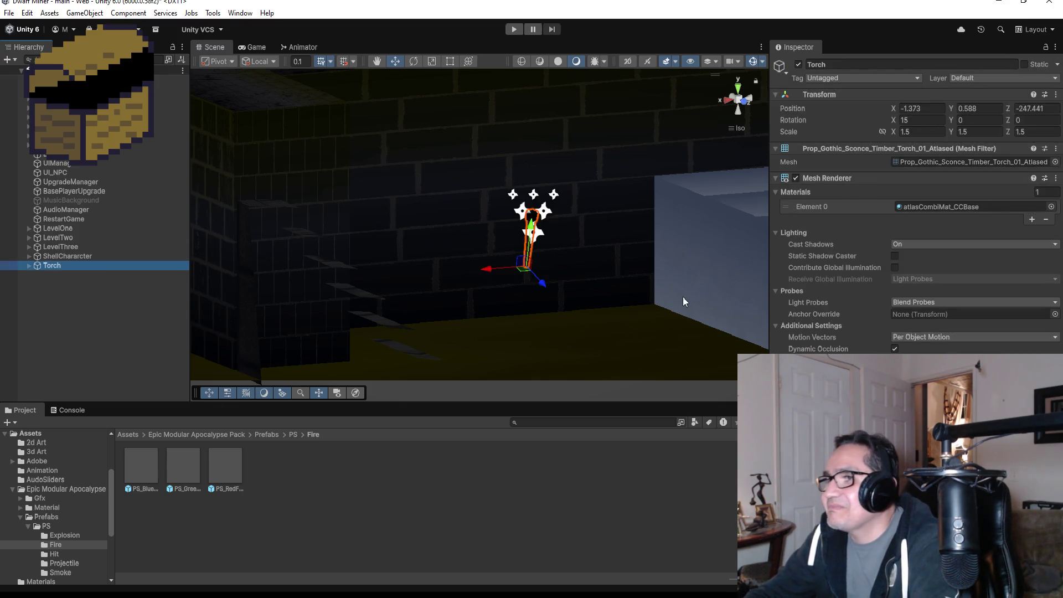
- Create a Spot Light as a child of Torch from the Light menu and frame it
scroll(675, 288, "up", 3)
scroll(669, 280, "up", 1)
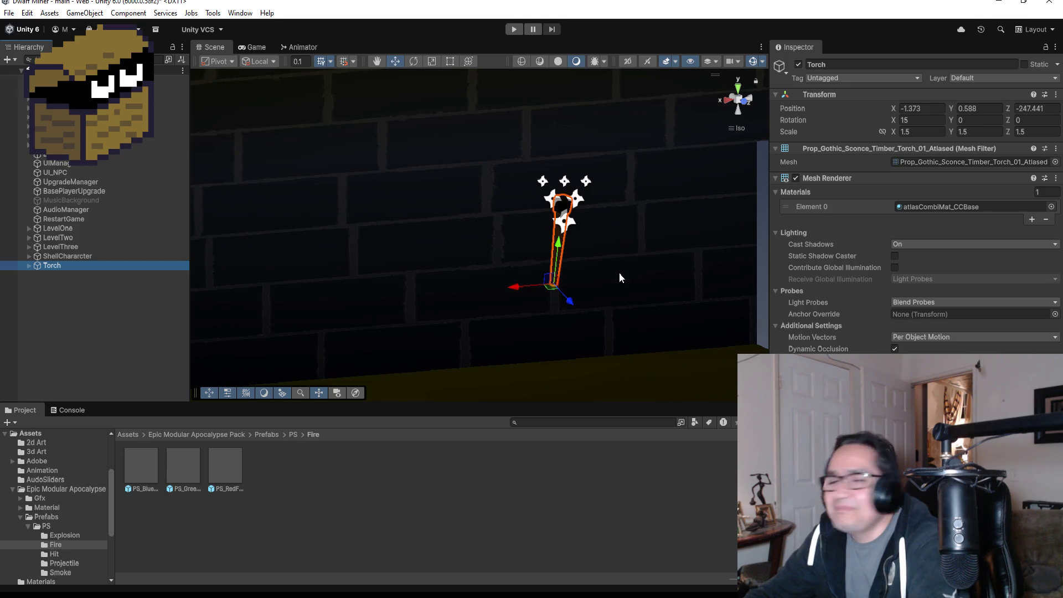
left_click(580, 276, "alt")
mouse_move(558, 286)
left_mouse_down()
mouse_move(709, 282)
mouse_move(671, 284)
left_mouse_up()
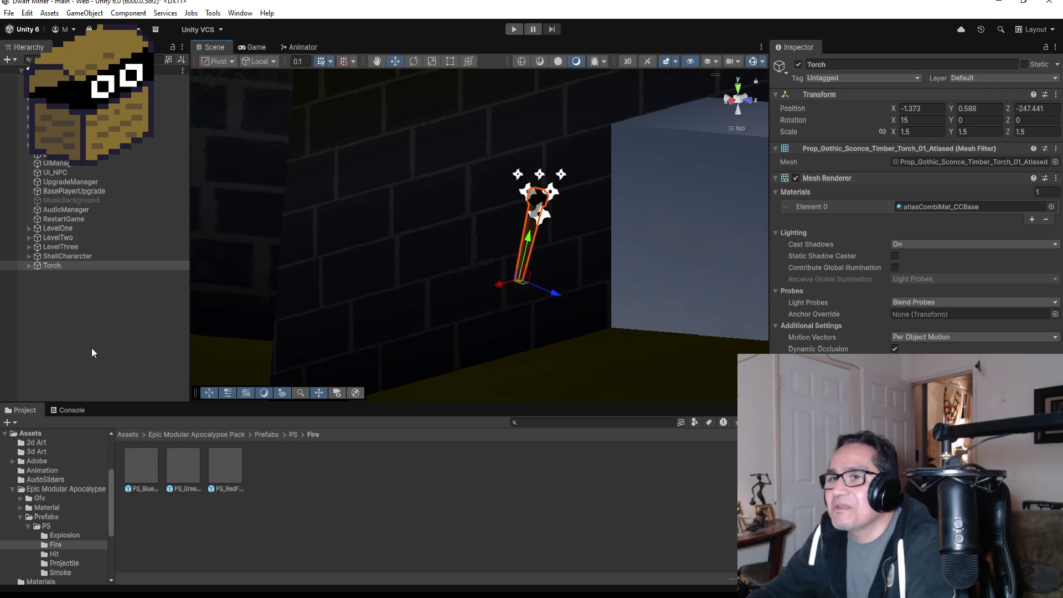
left_click(97, 321)
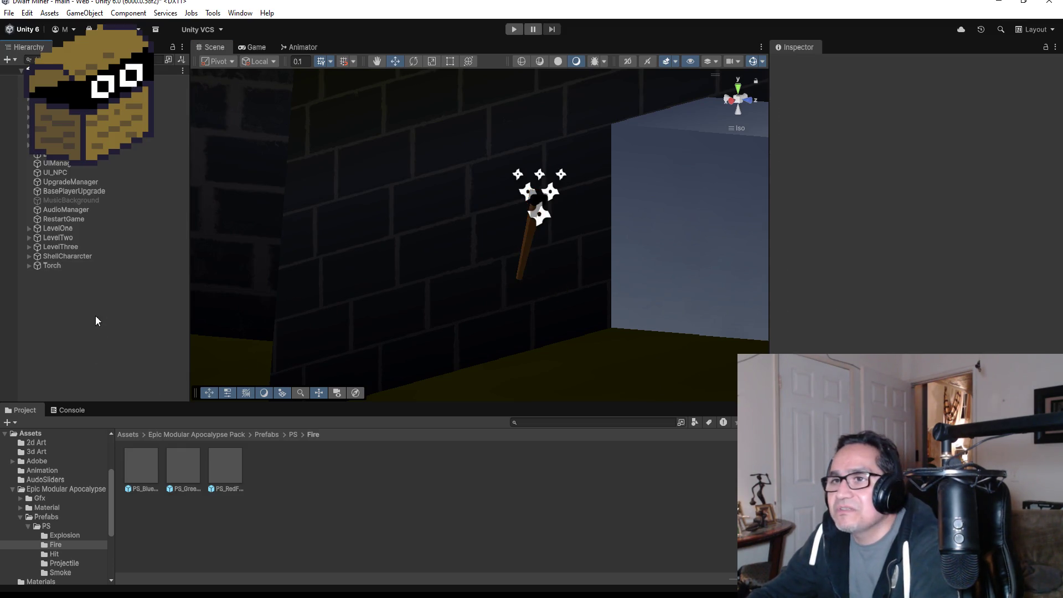
left_click(72, 266)
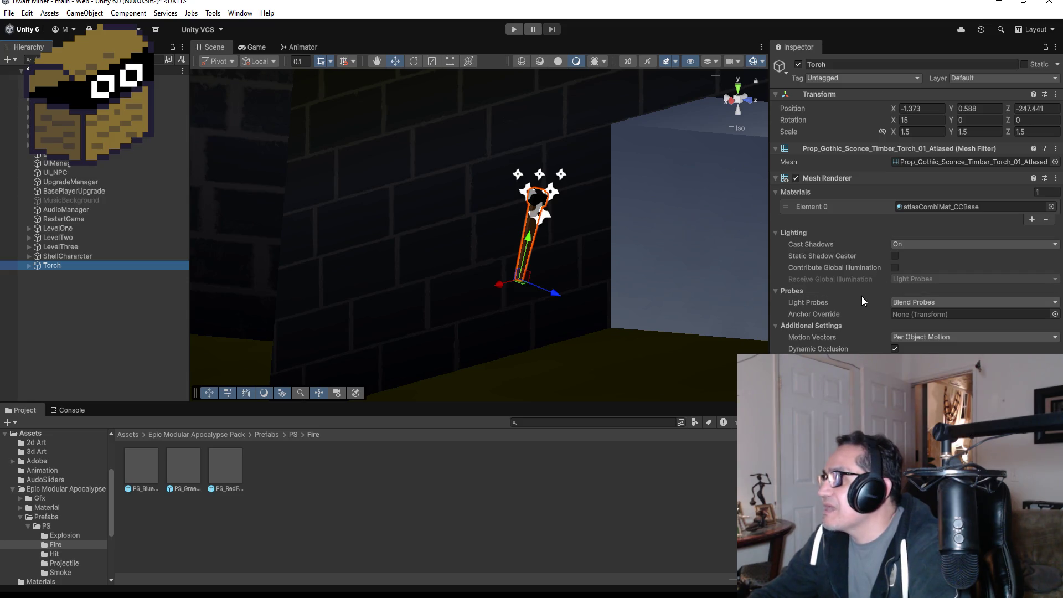
left_click(26, 265)
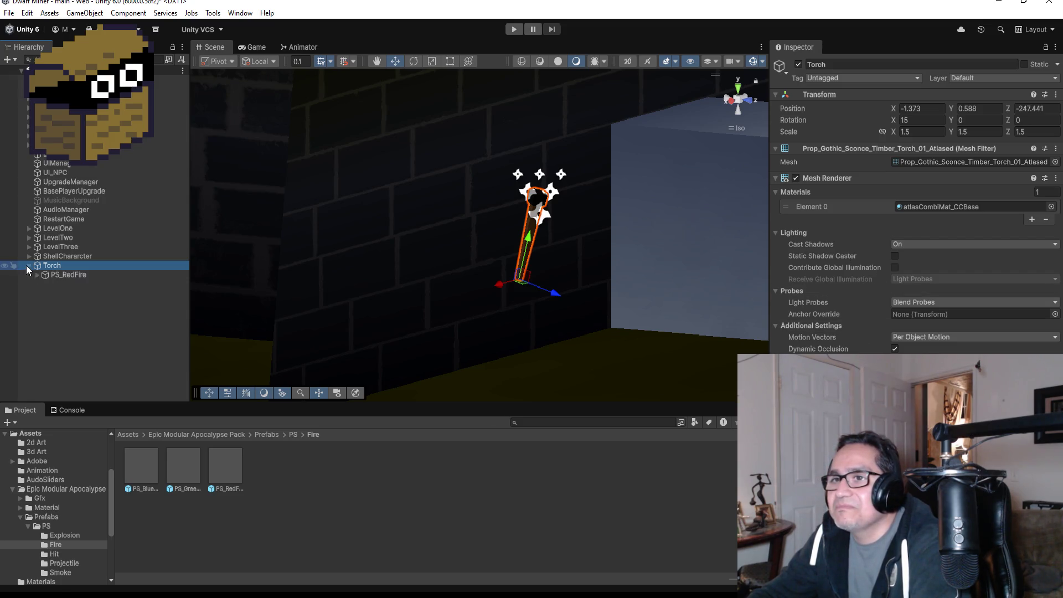
right_click(57, 266)
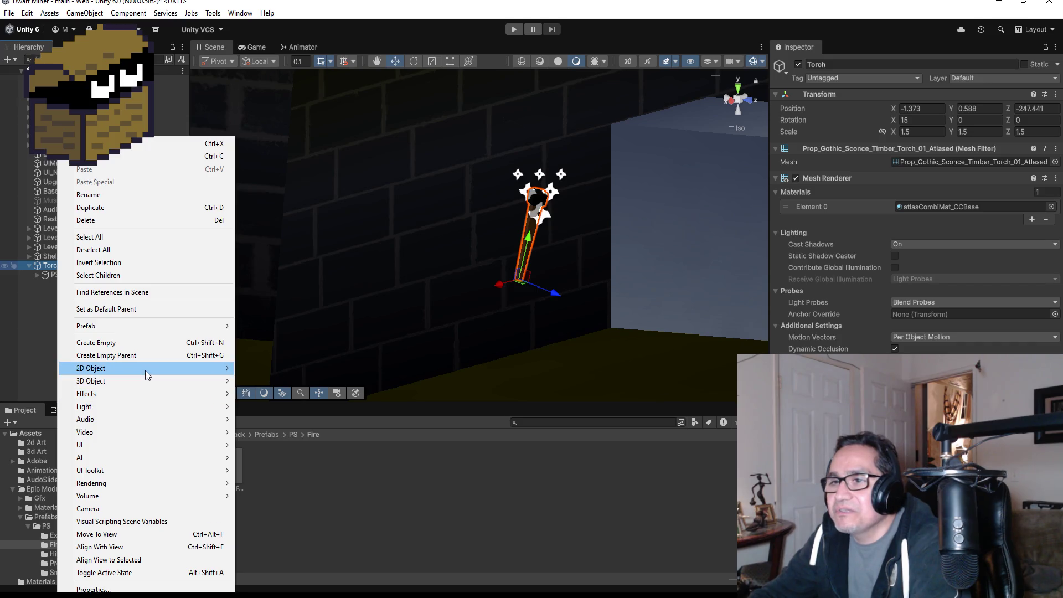
mouse_move(129, 393)
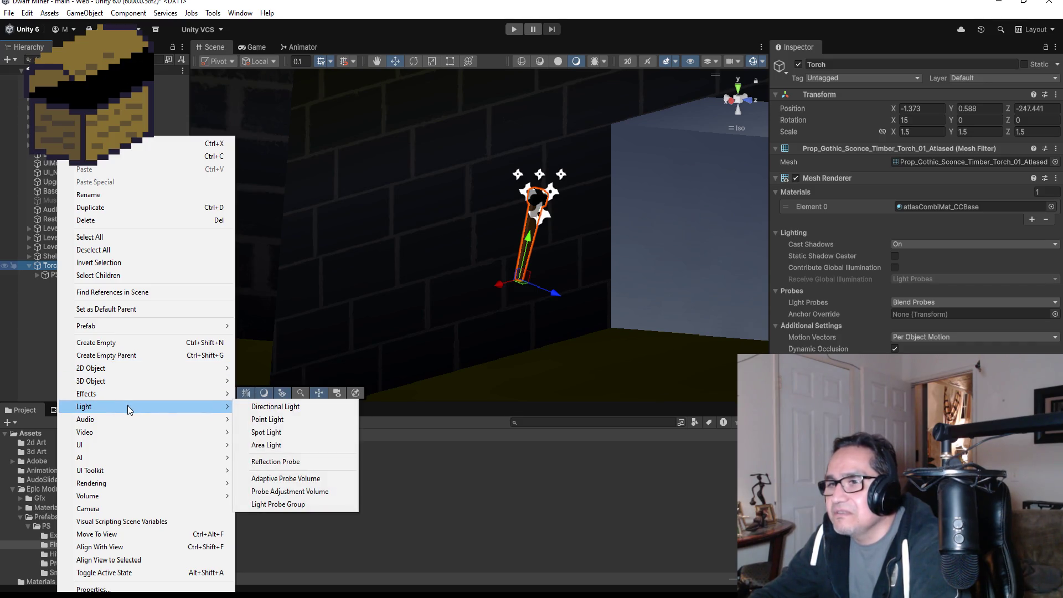
left_click(285, 434)
key("f")
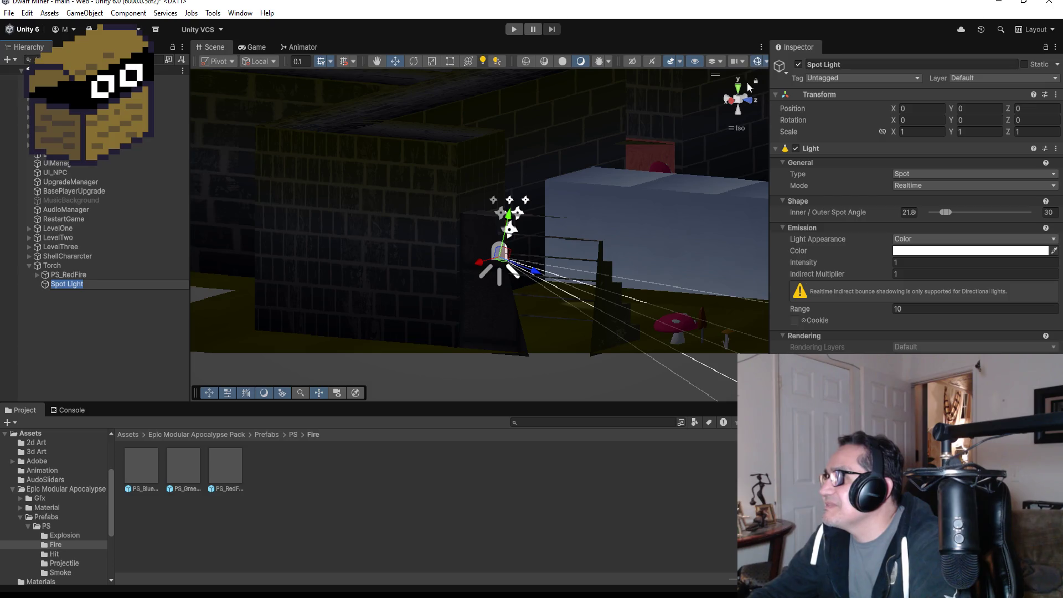
left_click(77, 285)
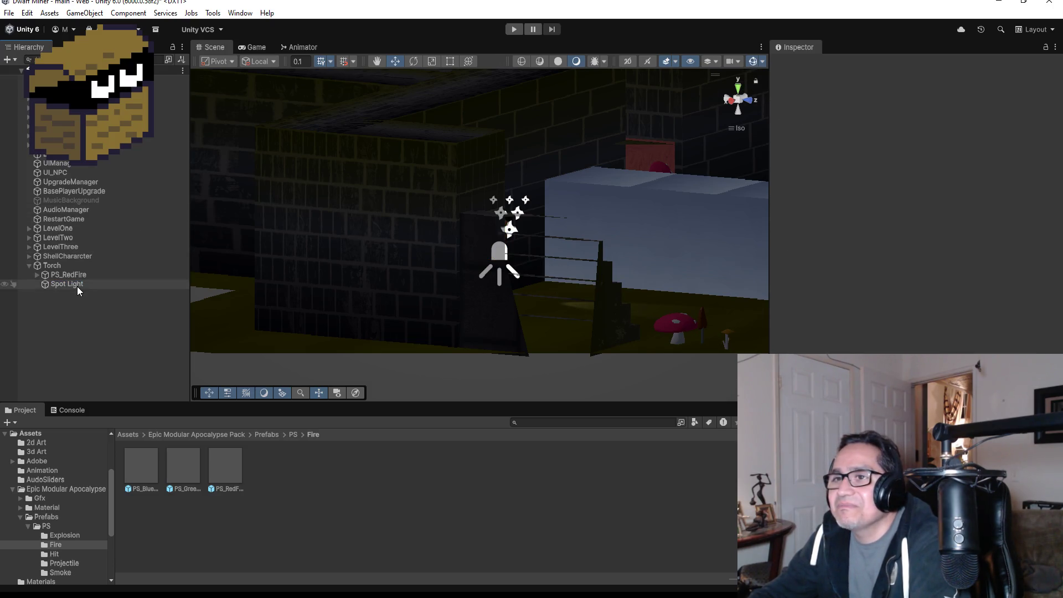
- Move Spot Light to the top level of the Hierarchy and set its Rotation X to 90
left_click_drag(72, 281, 72, 261)
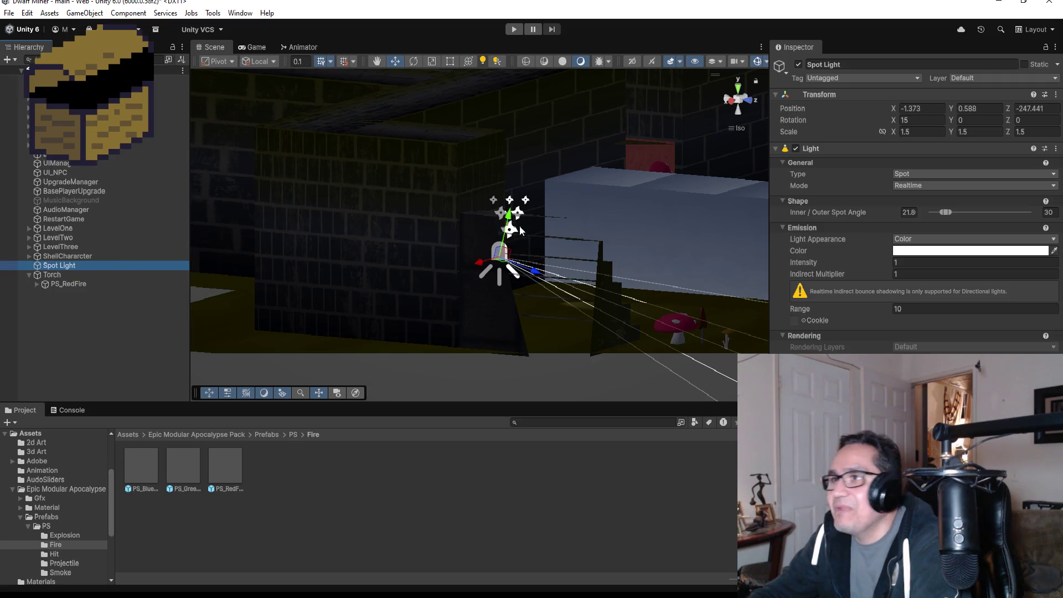
left_click(913, 119)
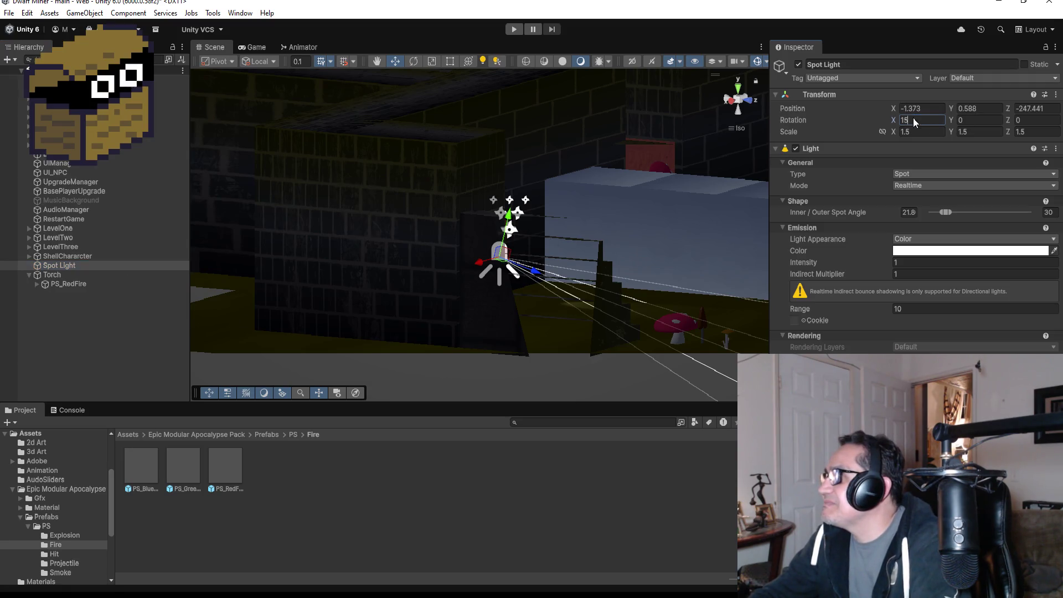
type("0")
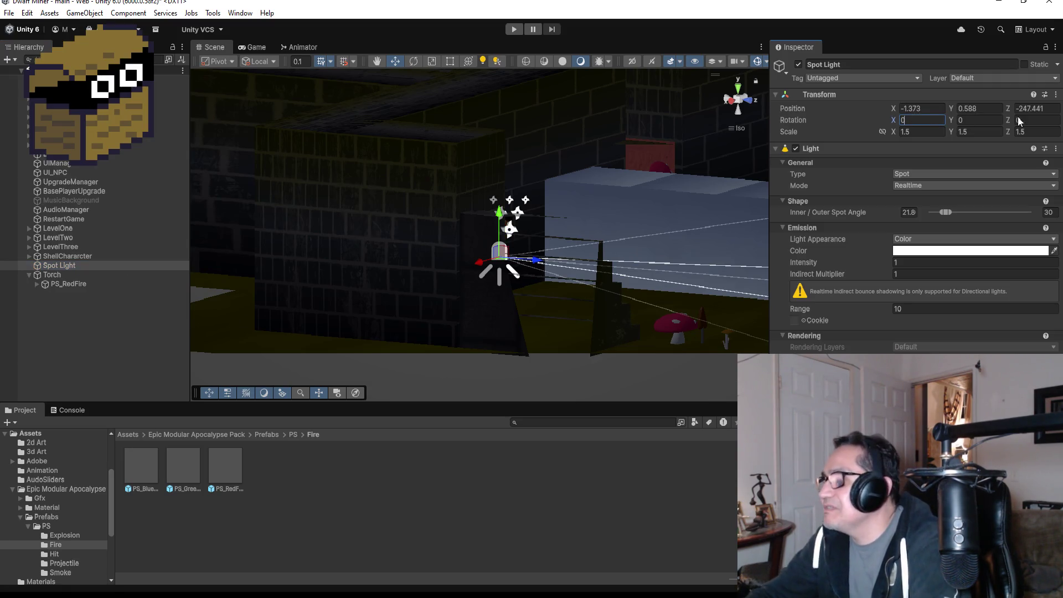
key("BackSpace")
type("90")
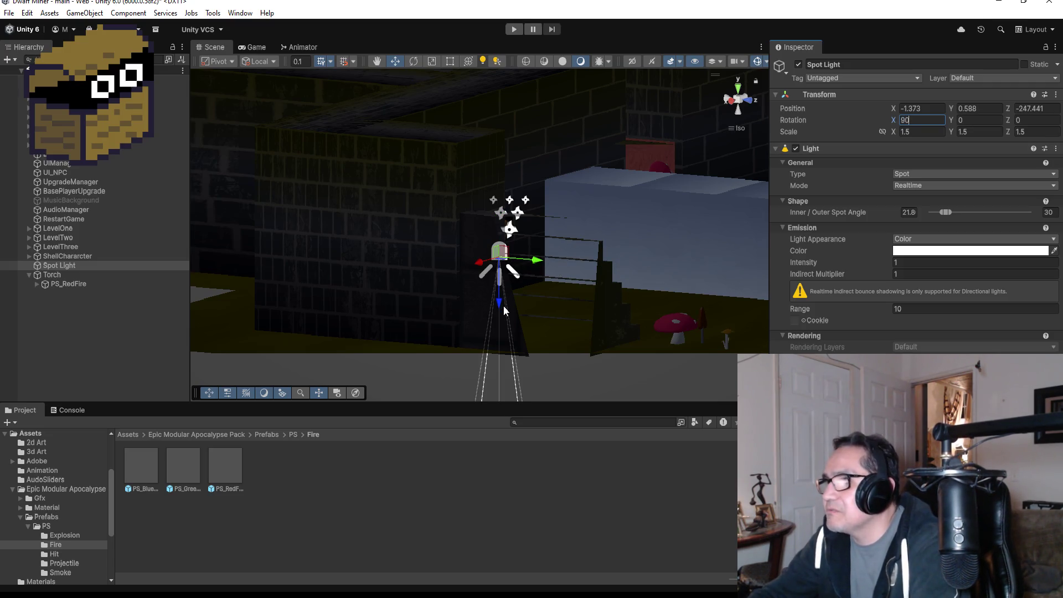
- Raise the Spot Light to Position Y 3.874 above the torch and frame it
left_click(503, 304)
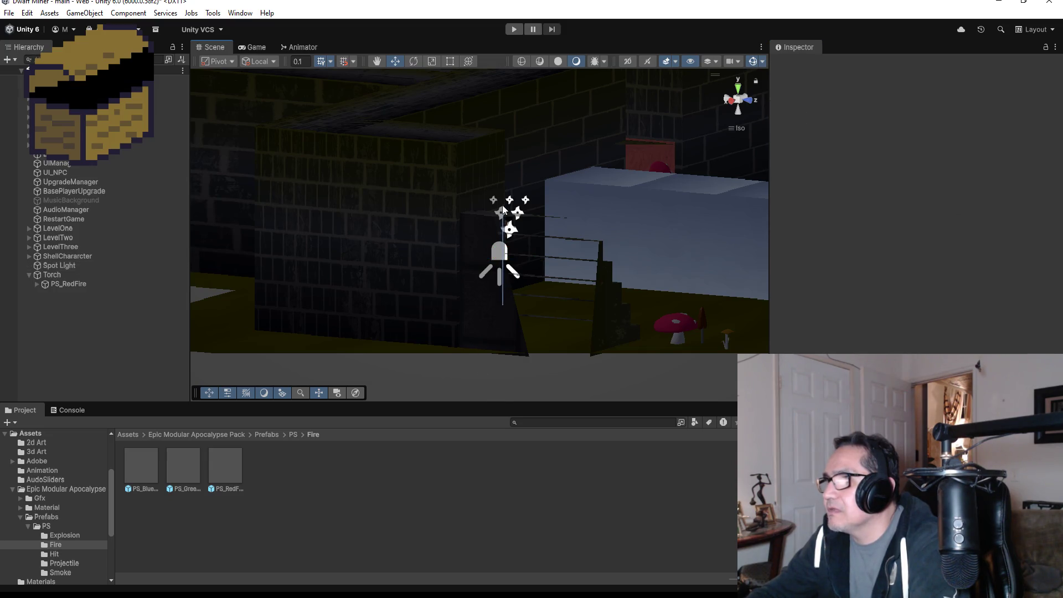
left_click(69, 265)
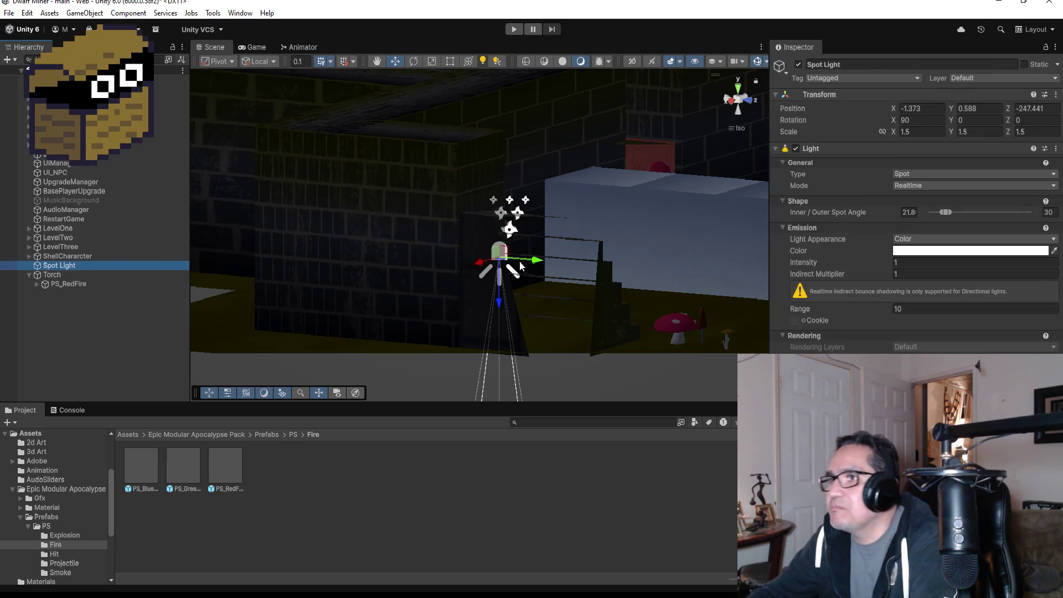
left_click_drag(503, 303, 522, 71)
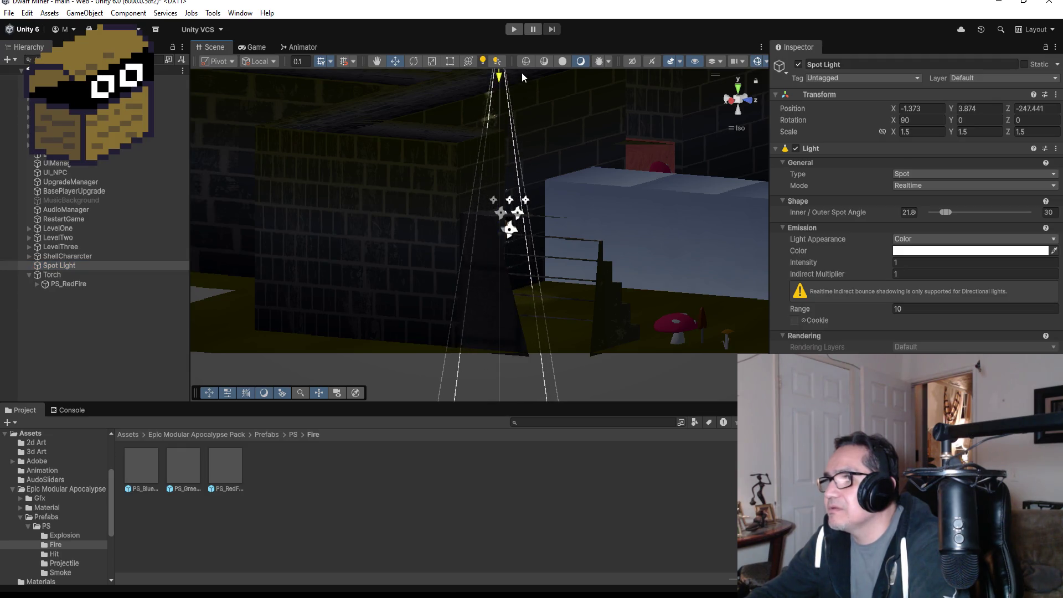
key("f")
scroll(673, 229, "up", 5)
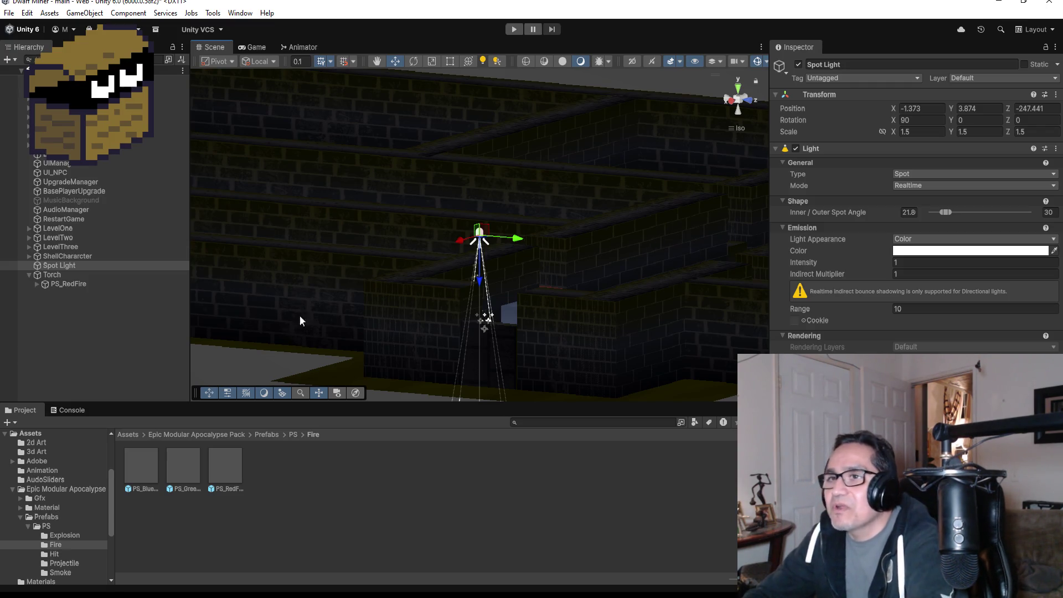
- Shift the Spot Light slightly along Z in top view and widen its outer spot angle to 38.2
double_click(61, 265)
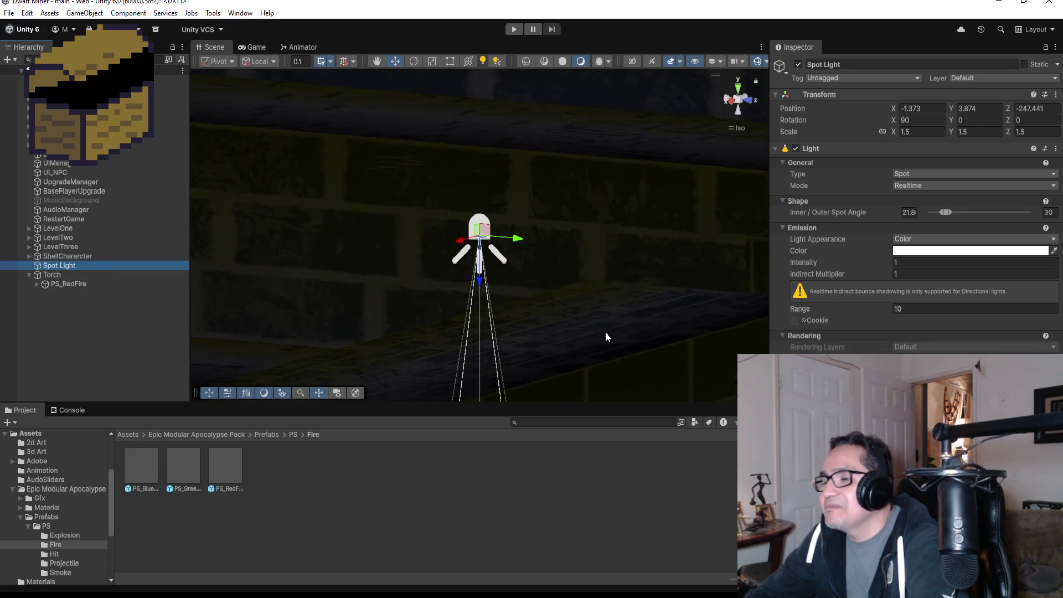
left_click(739, 87)
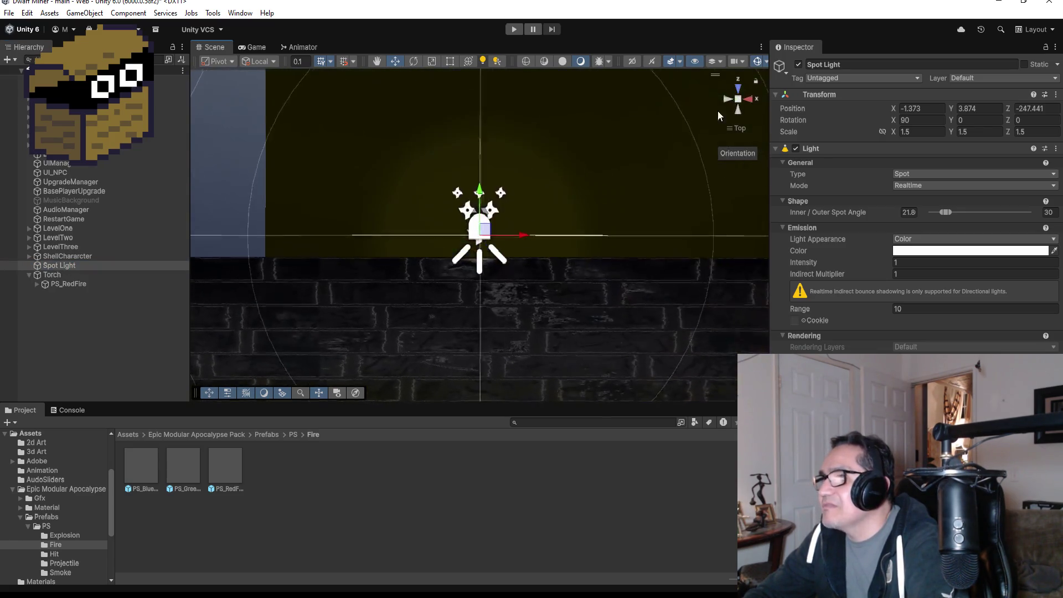
left_click_drag(479, 191, 480, 166)
left_click(929, 132)
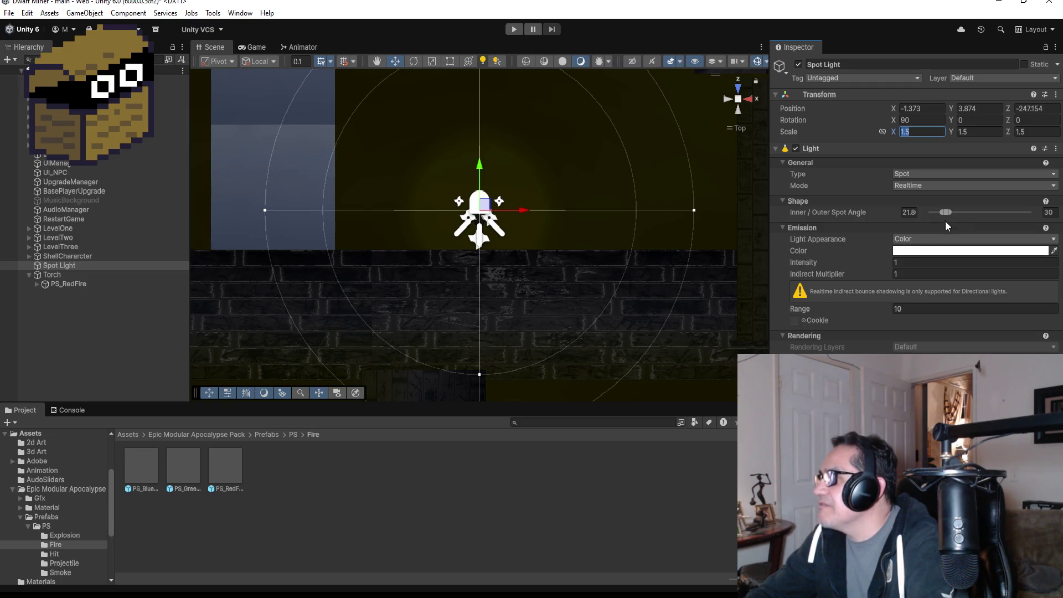
left_click_drag(948, 214, 944, 212)
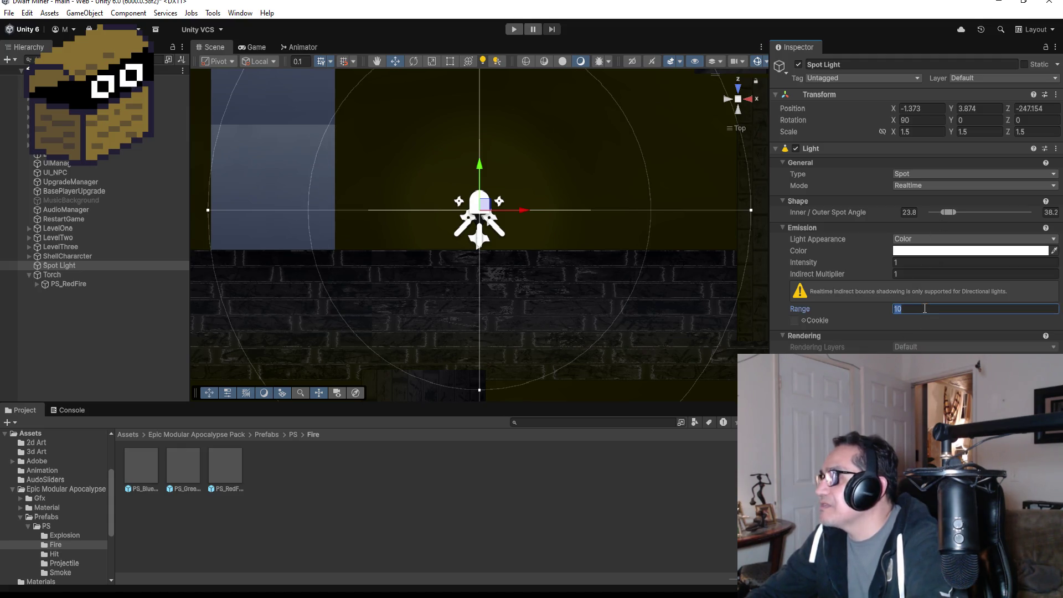
- Set the Spot Light's intensity to 9 and frame it from an angled perspective
left_click(919, 263)
type("3")
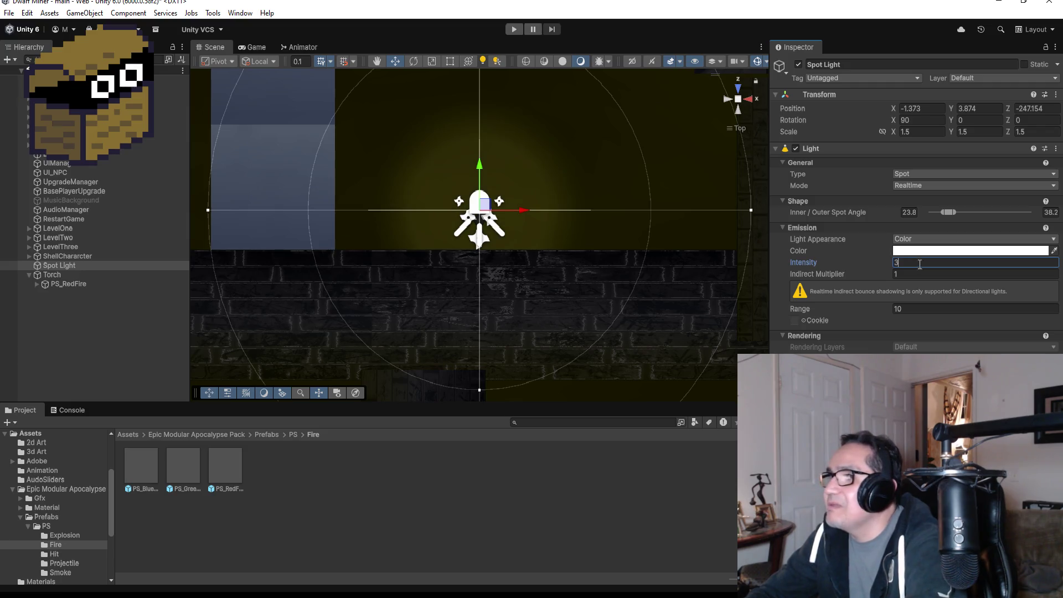
key("BackSpace")
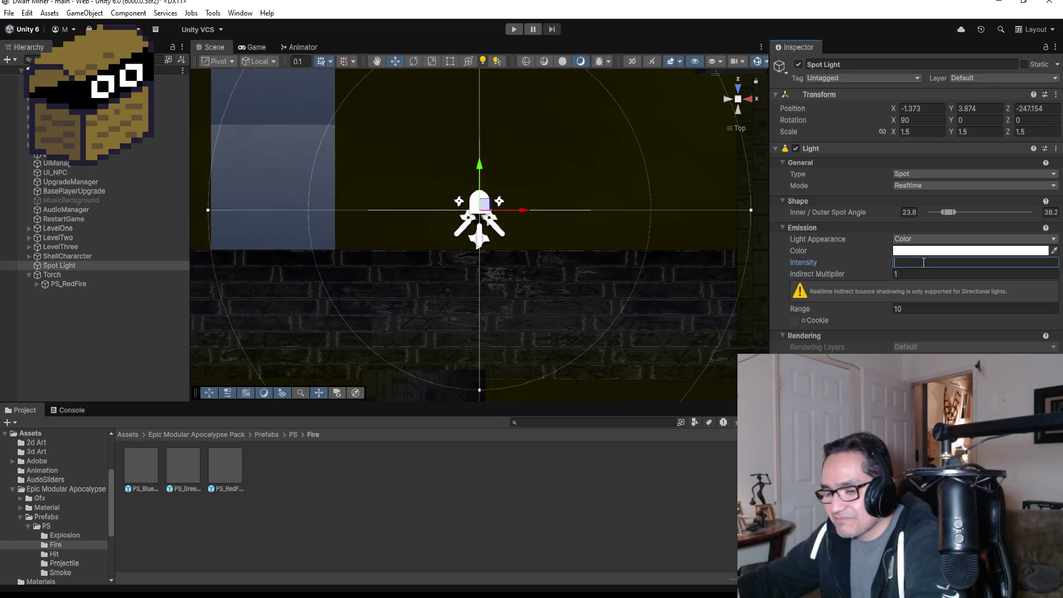
type("5")
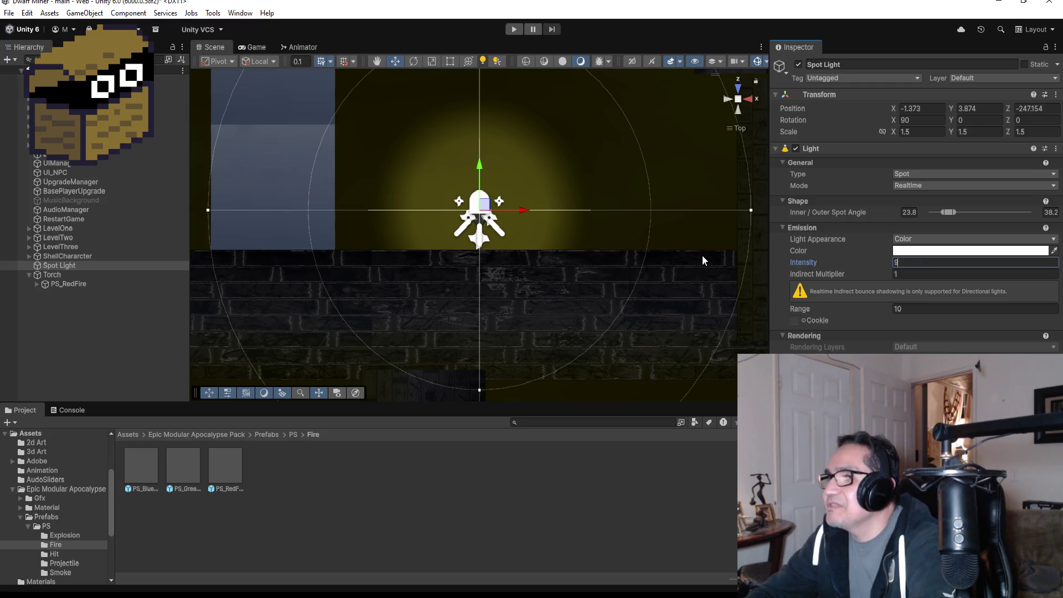
double_click(71, 264)
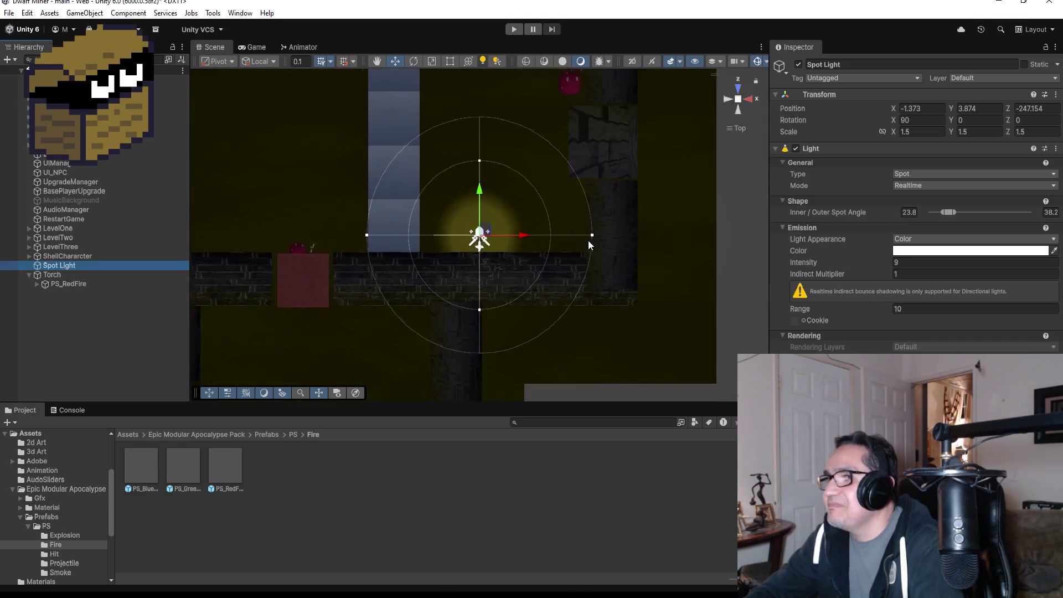
mouse_move(600, 237)
left_mouse_down()
mouse_move(696, 281)
mouse_move(568, 240)
mouse_move(597, 242)
left_mouse_up()
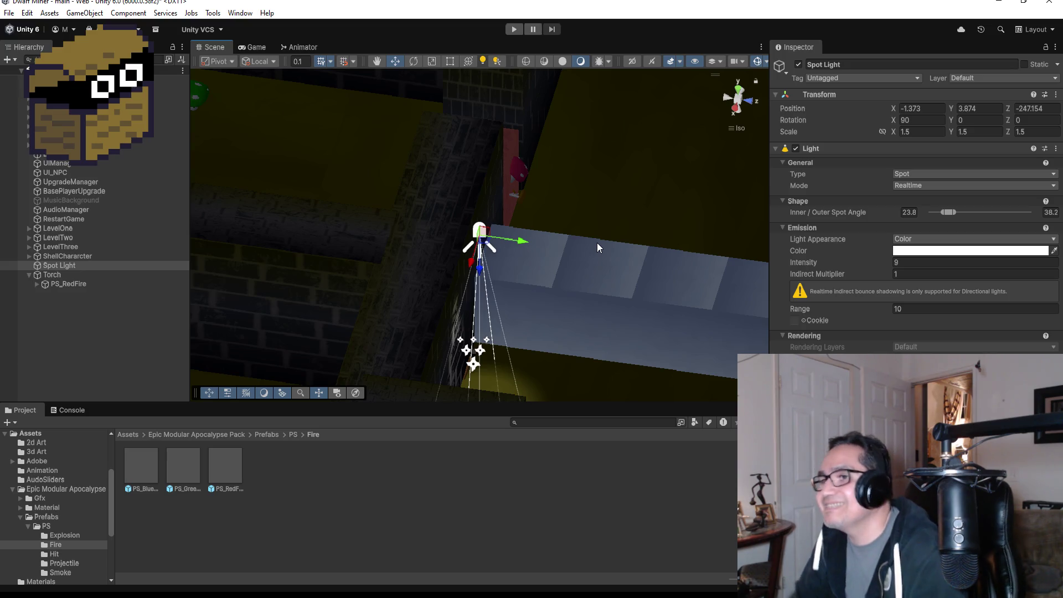
left_click(78, 314)
left_click(70, 267)
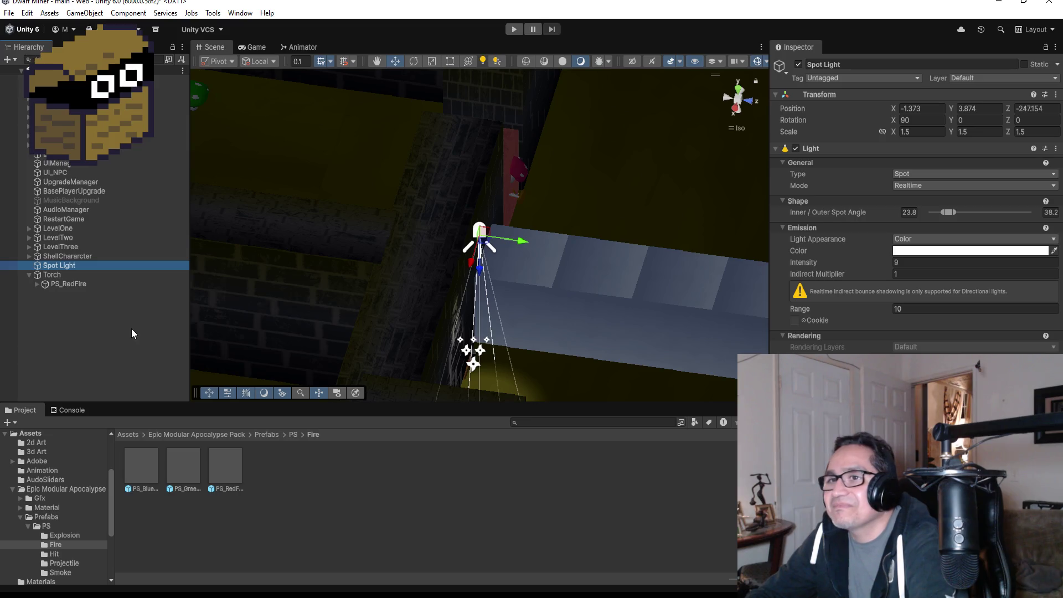
left_click(132, 328)
left_click(83, 265)
double_click(83, 265)
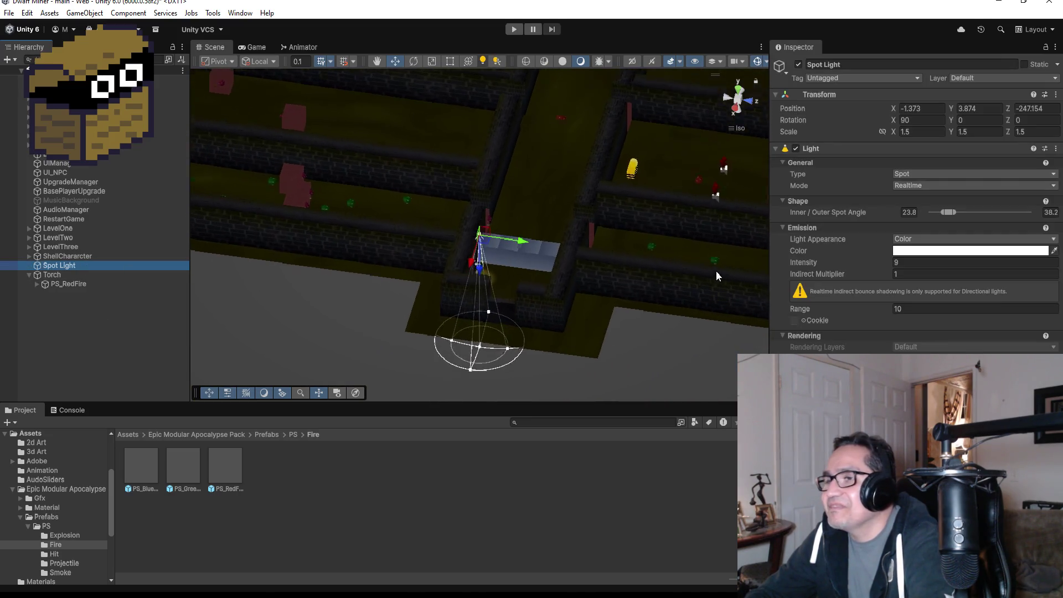
scroll(716, 271, "up", 4)
left_click_drag(649, 237, 530, 269)
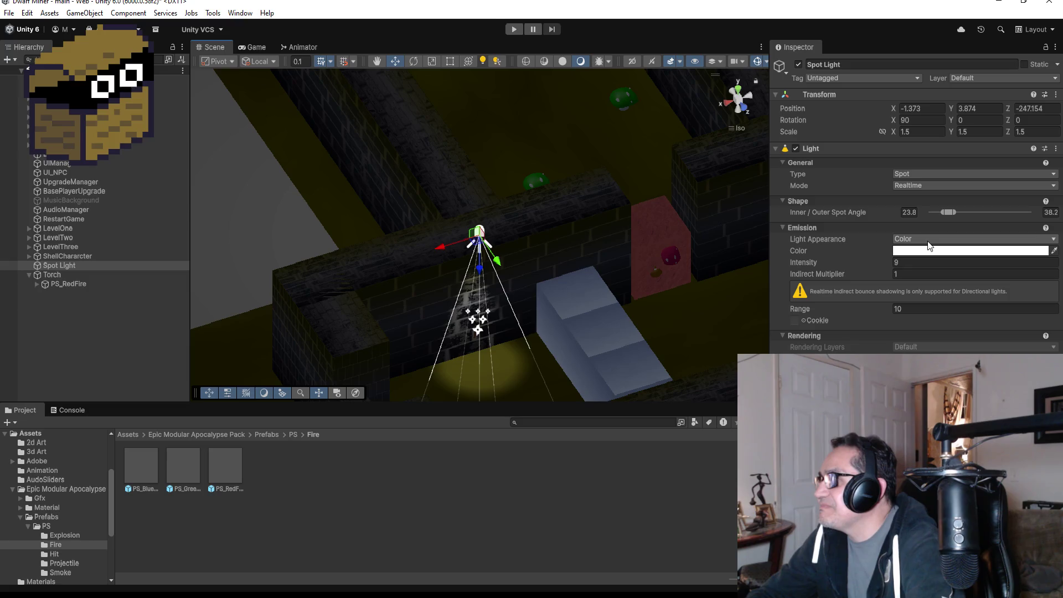
left_click(933, 185)
left_click(928, 210)
left_click(922, 185)
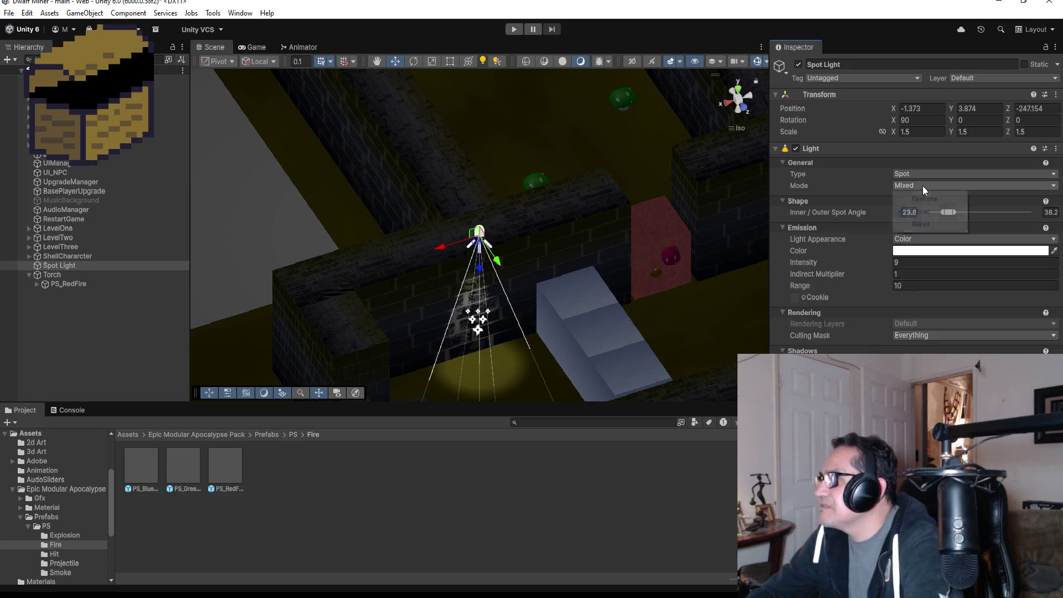
left_click(924, 199)
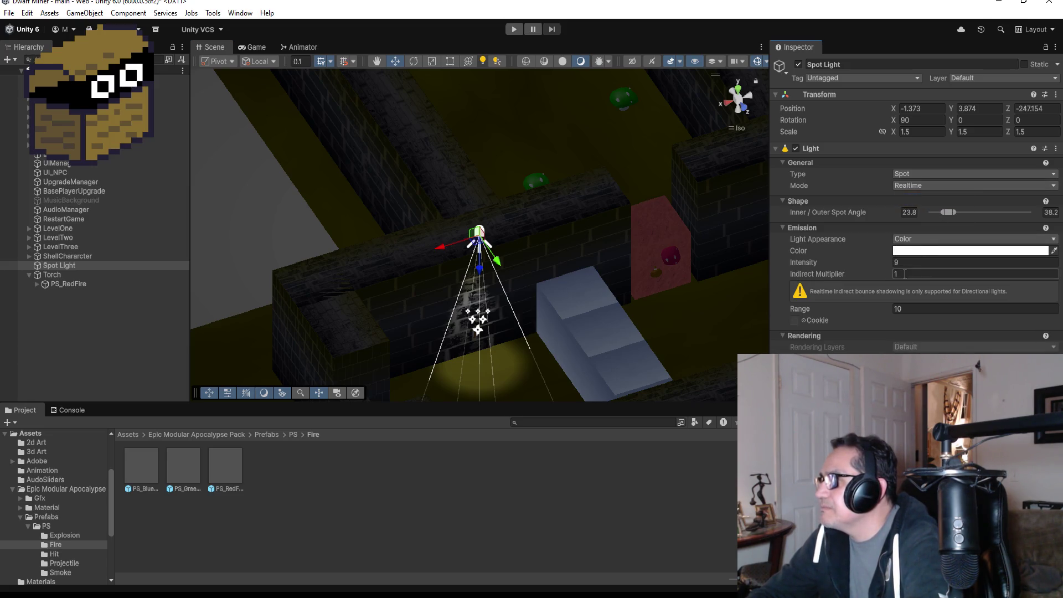
left_click(914, 309)
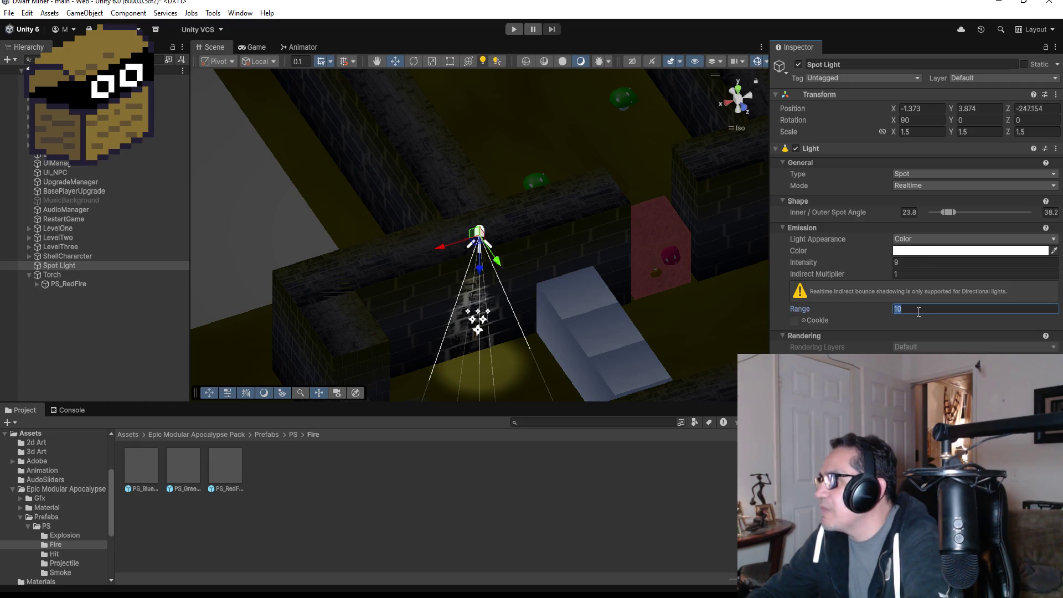
- Try Spot Light range values 7, 5 and 4 while orbiting to check the cone, then enter 5.5
type("1")
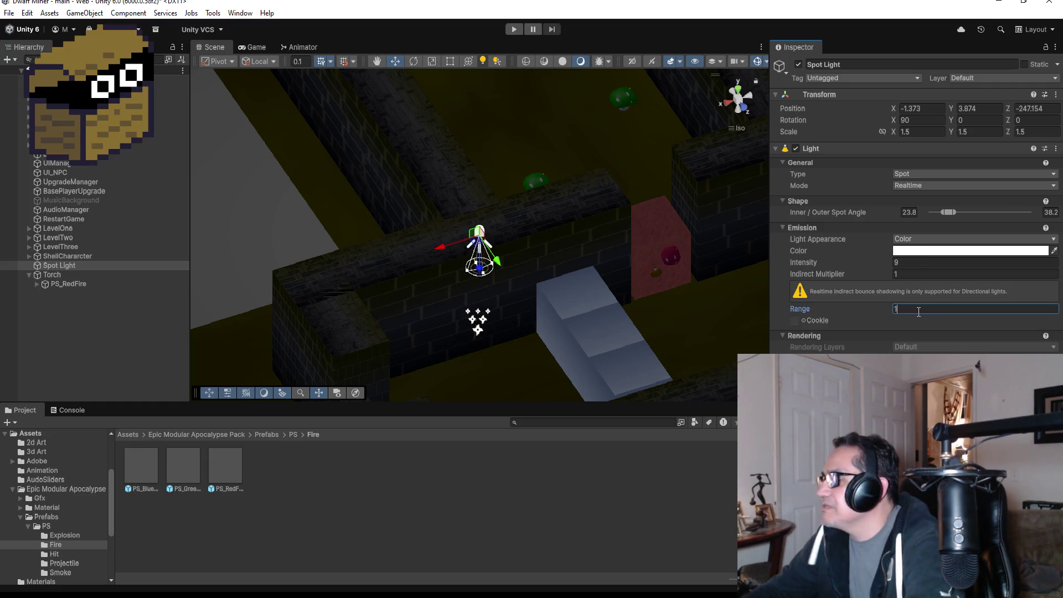
key("BackSpace")
type("7")
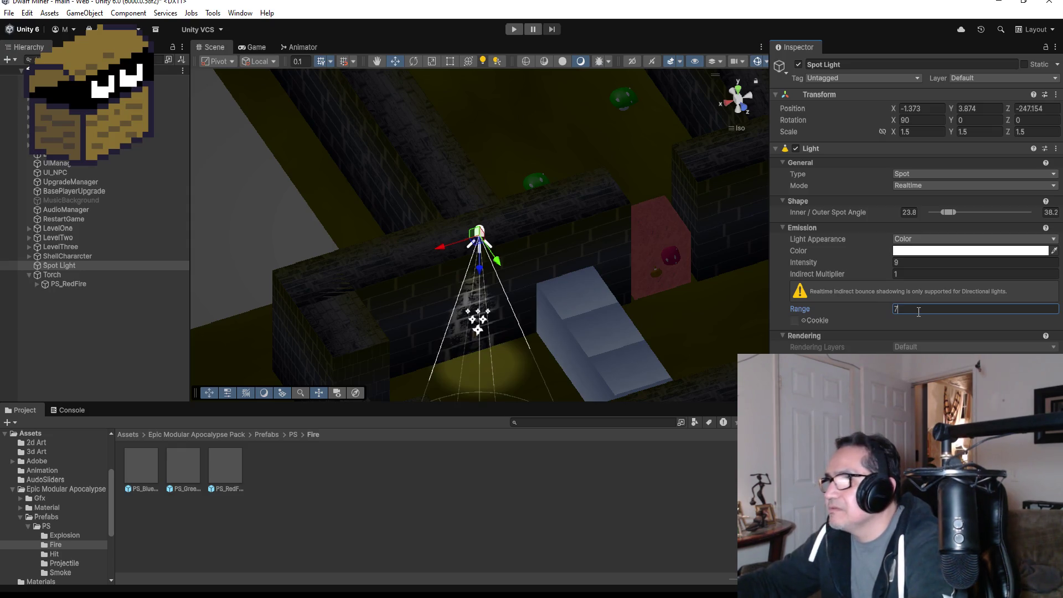
scroll(626, 326, "down", 2)
mouse_move(626, 326)
left_mouse_down()
mouse_move(556, 345)
mouse_move(609, 310)
left_mouse_up()
left_click(909, 308)
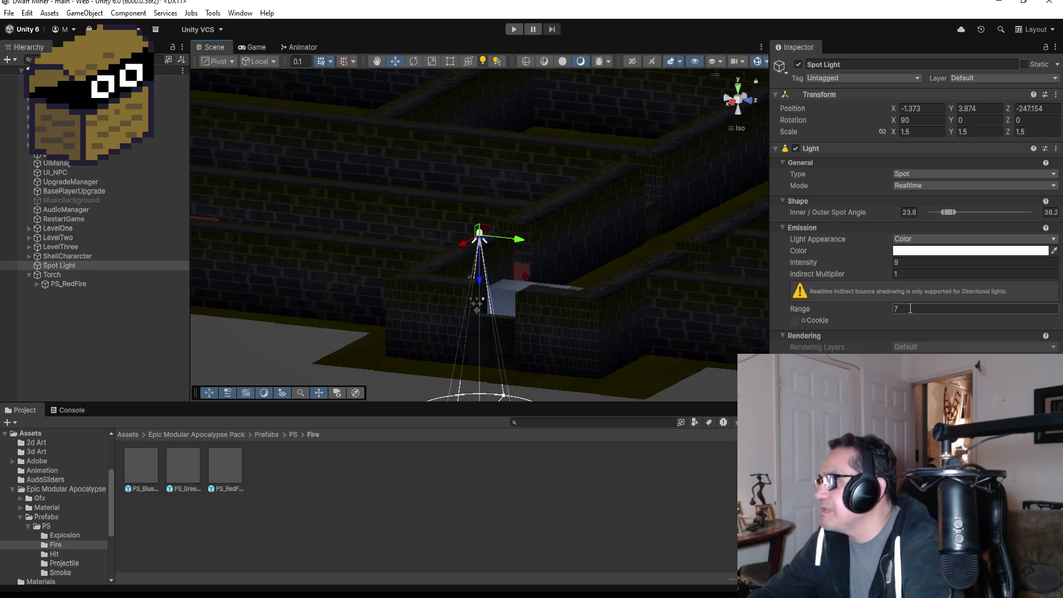
type("5")
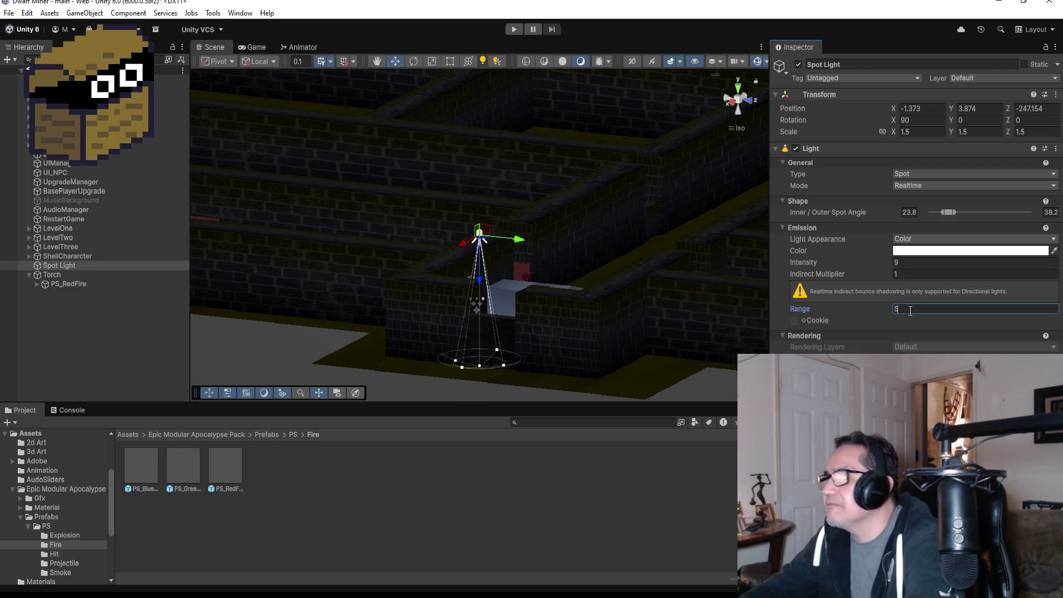
left_click_drag(673, 214, 608, 227)
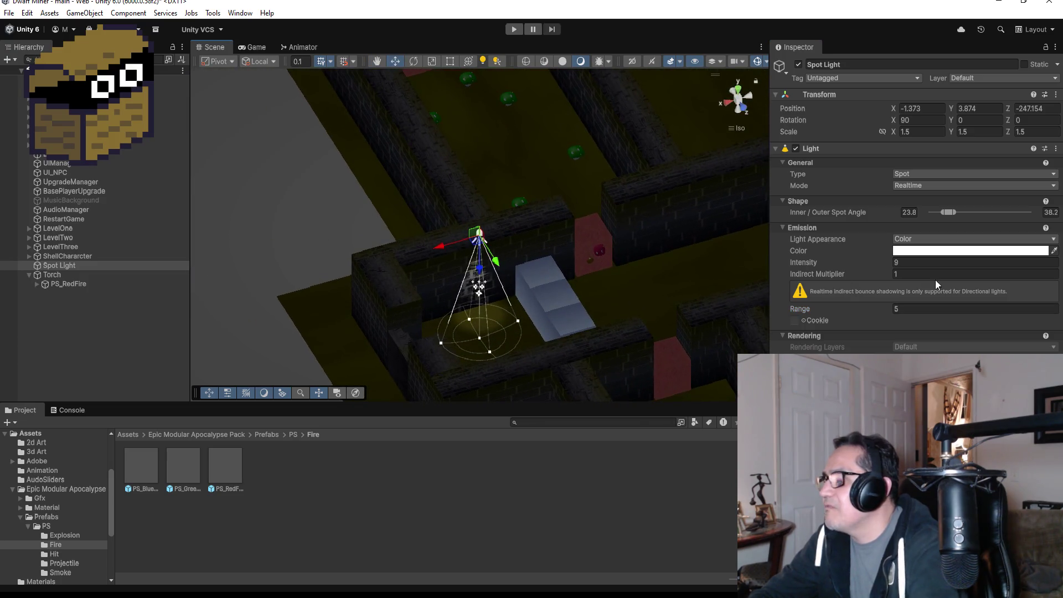
left_click(919, 308)
type("4")
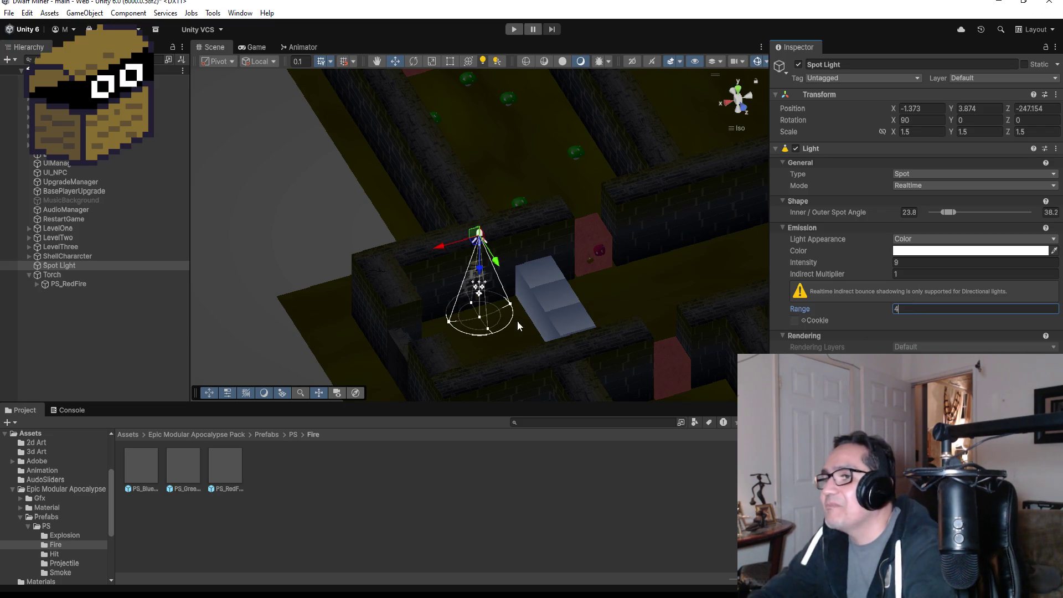
scroll(516, 320, "up", 3)
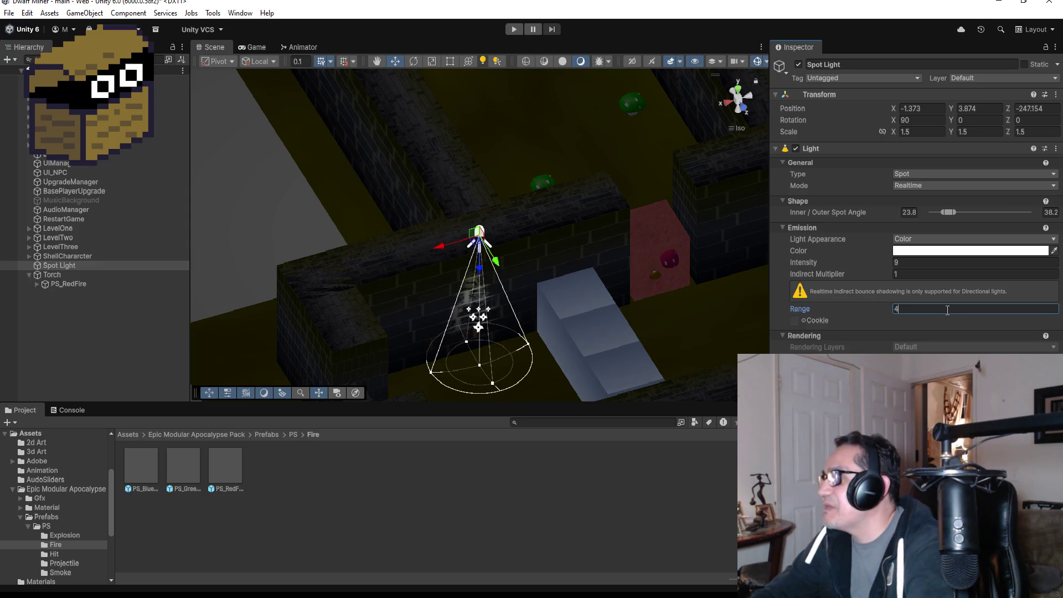
type("5")
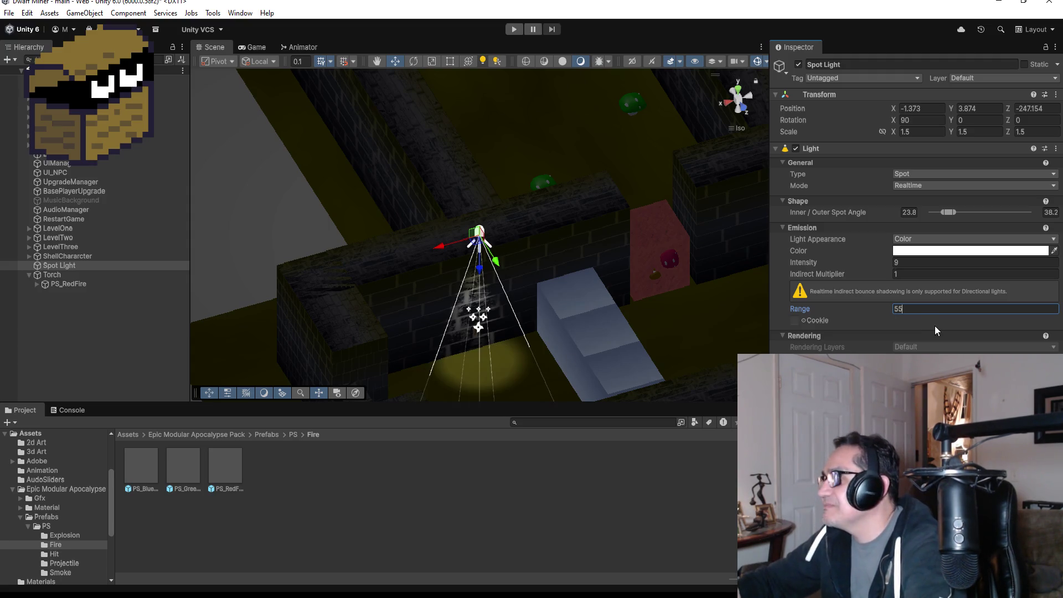
type(".5")
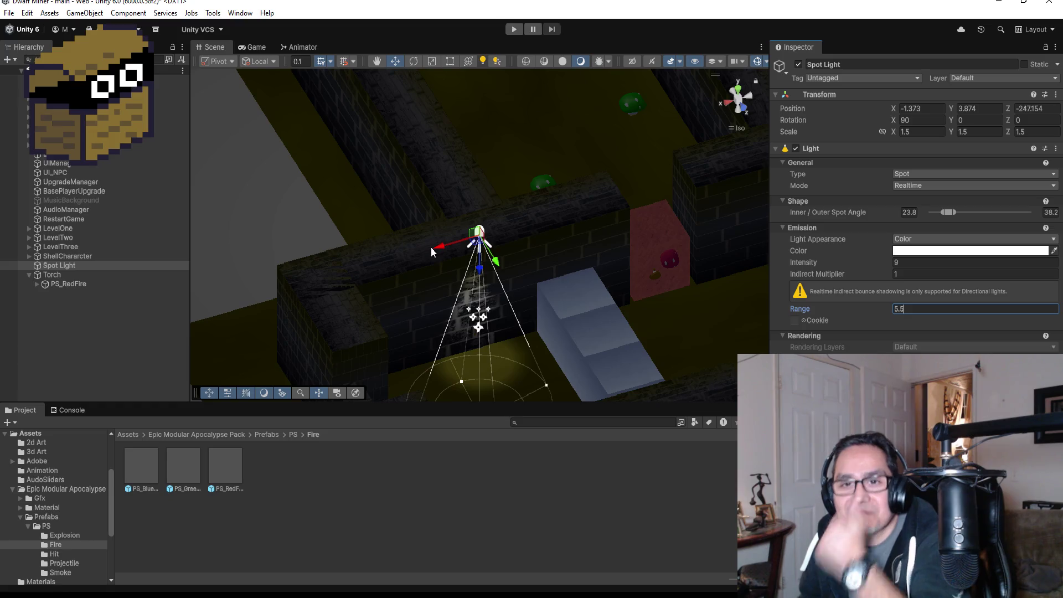
- Commit the Spot Light's 5.5 range and frame the light in the Scene view
double_click(86, 270)
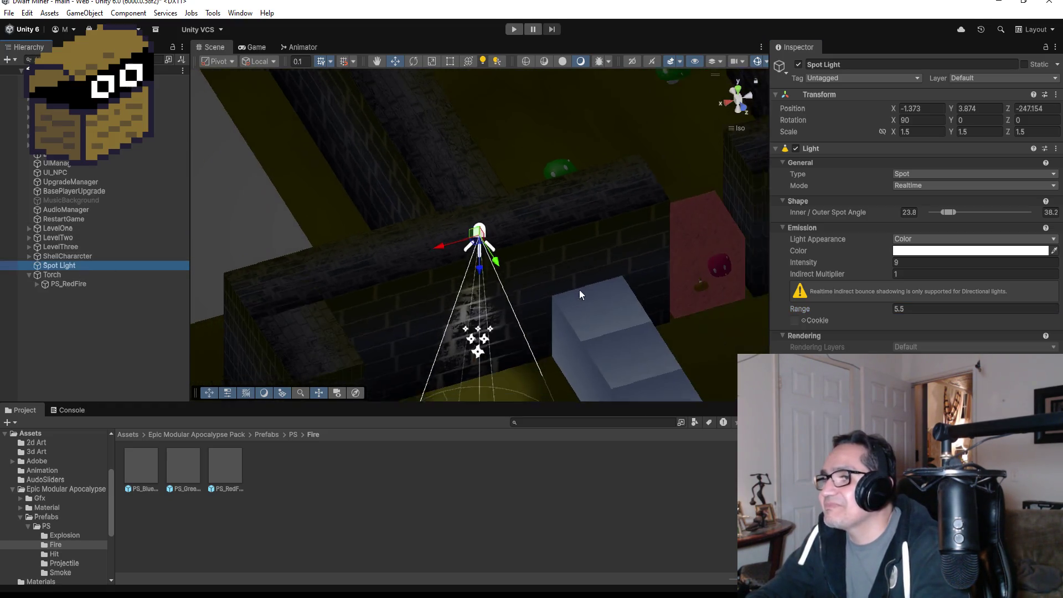
- Re-enter the Spot Light's range as 5.5
mouse_move(562, 310)
left_mouse_down()
mouse_move(683, 373)
mouse_move(663, 281)
left_mouse_up()
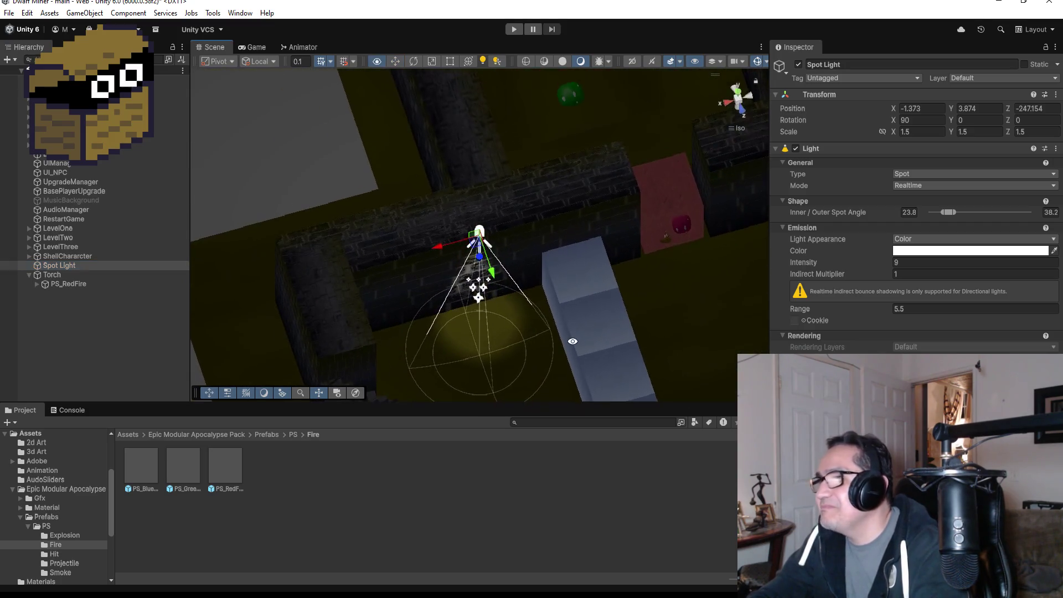
left_click(913, 309)
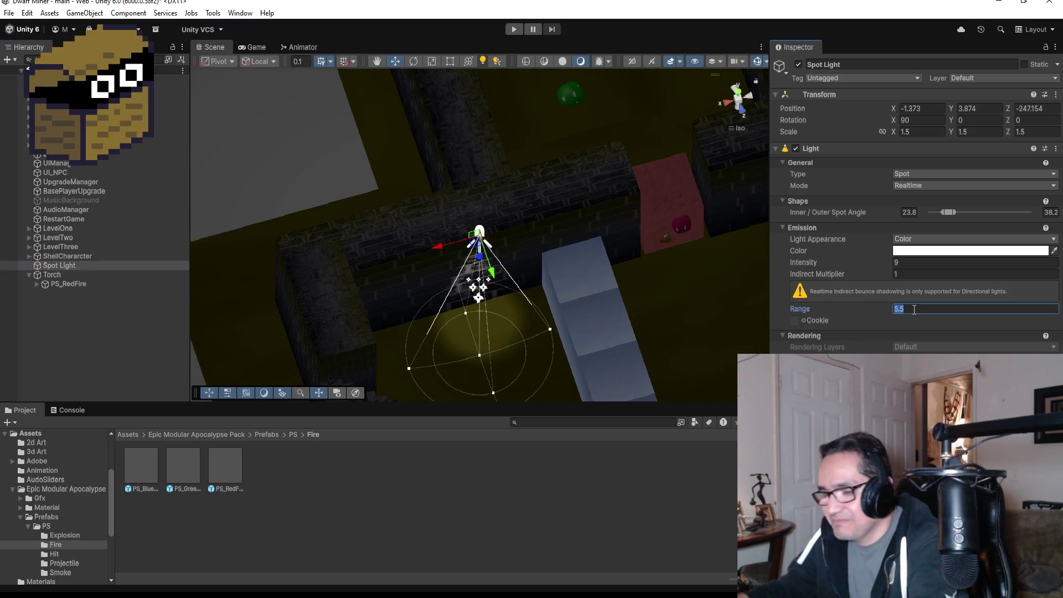
type("6")
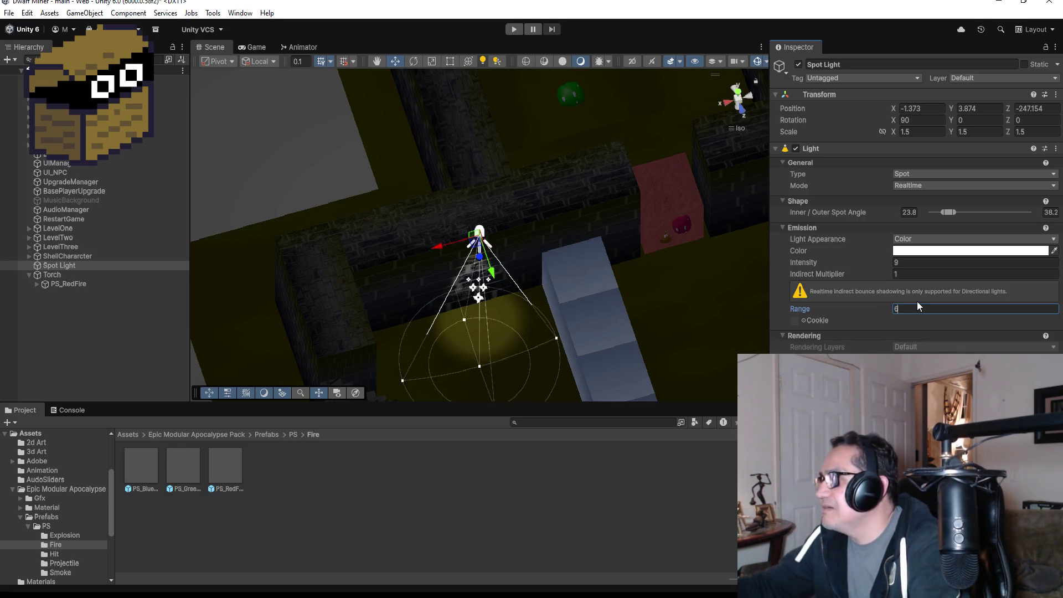
key("BackSpace")
type("5.5")
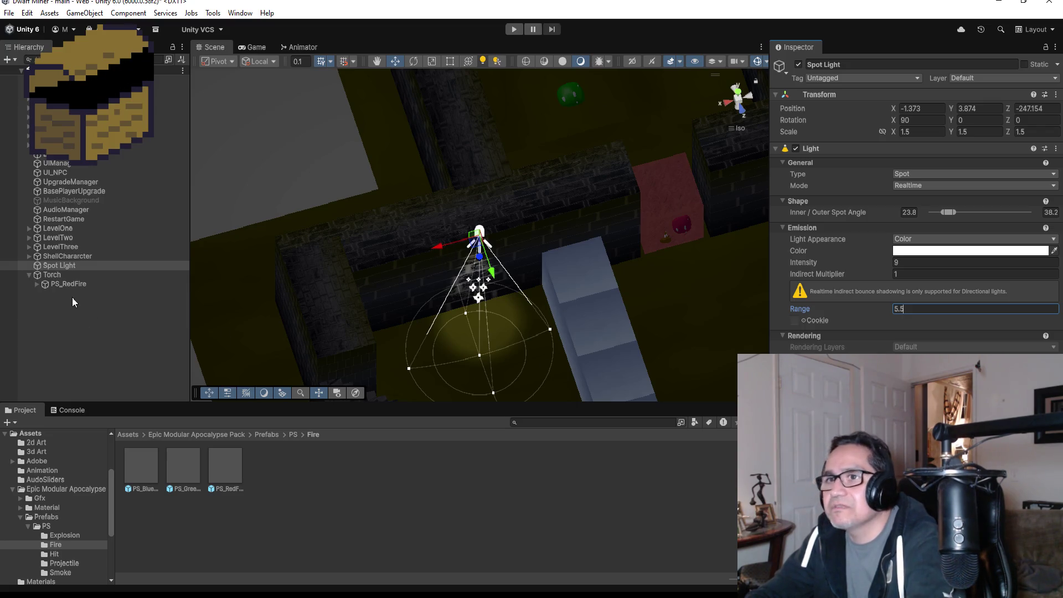
- Lower the Spot Light from Y 3.874 to 3.37 and view the lit wall up close
left_click(67, 275)
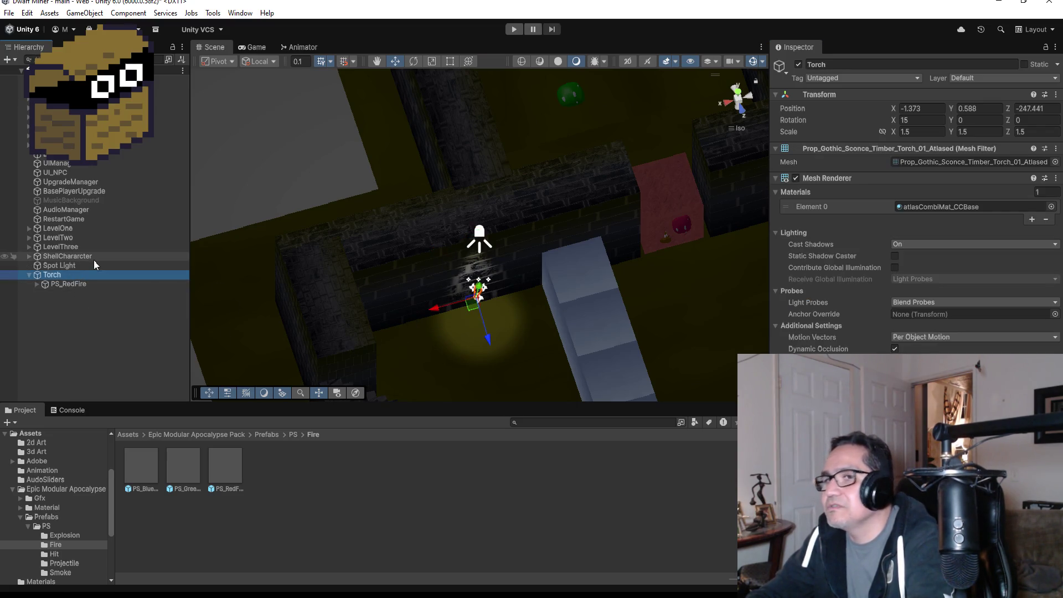
left_click(66, 266)
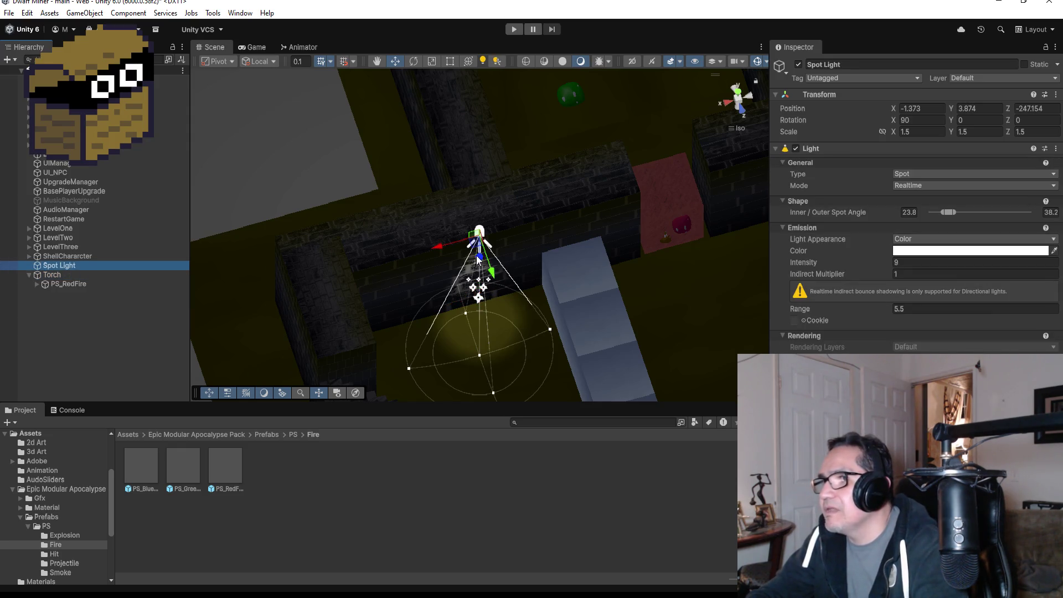
left_click_drag(476, 257, 513, 312)
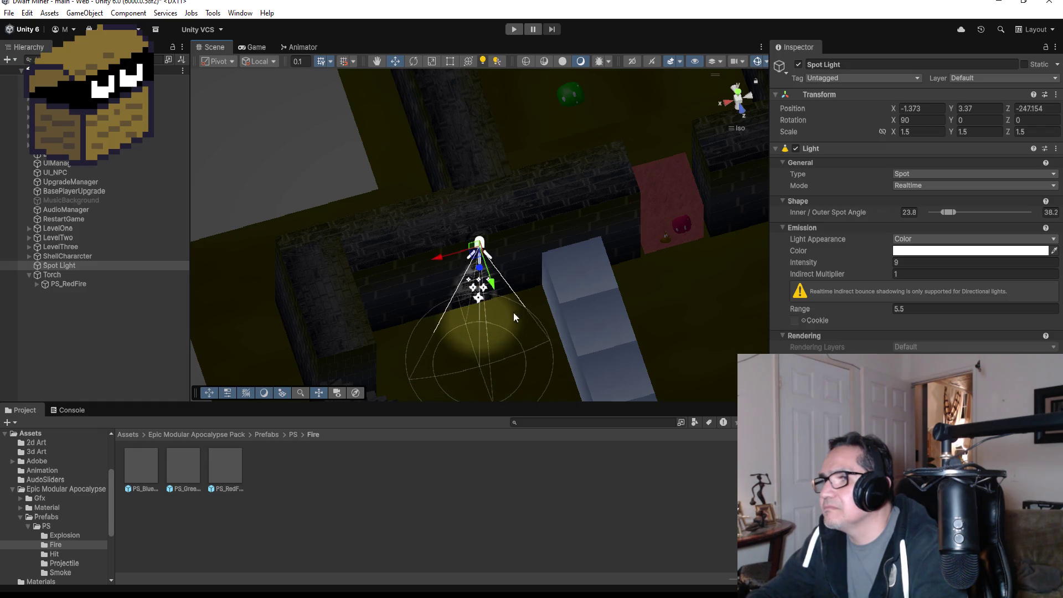
scroll(513, 318, "down", 2)
scroll(511, 301, "up", 4)
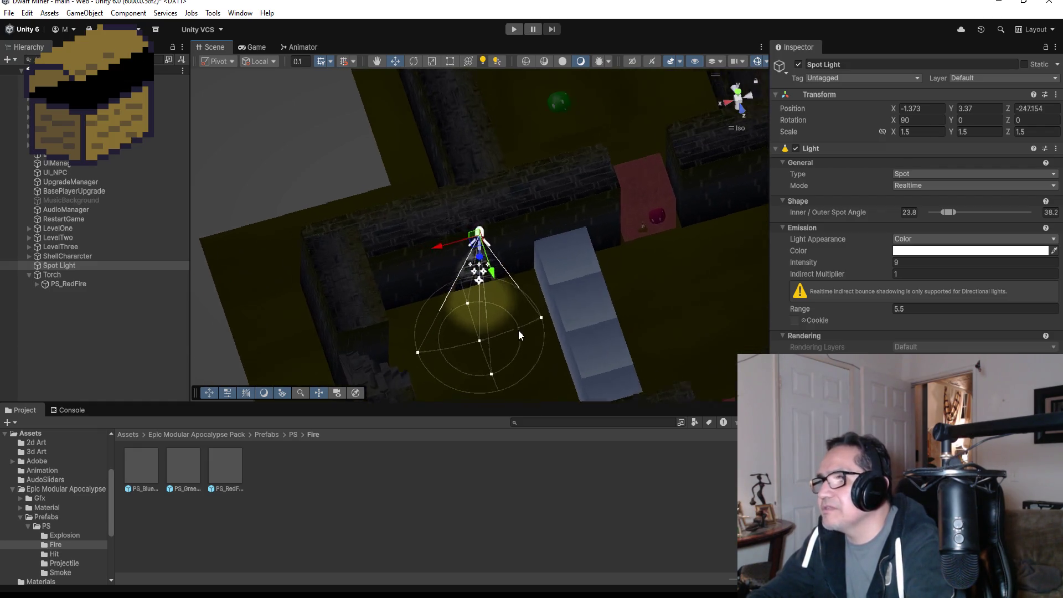
mouse_move(516, 336)
left_mouse_down()
mouse_move(561, 276)
mouse_move(545, 199)
mouse_move(553, 213)
mouse_move(681, 266)
mouse_move(703, 290)
left_mouse_up()
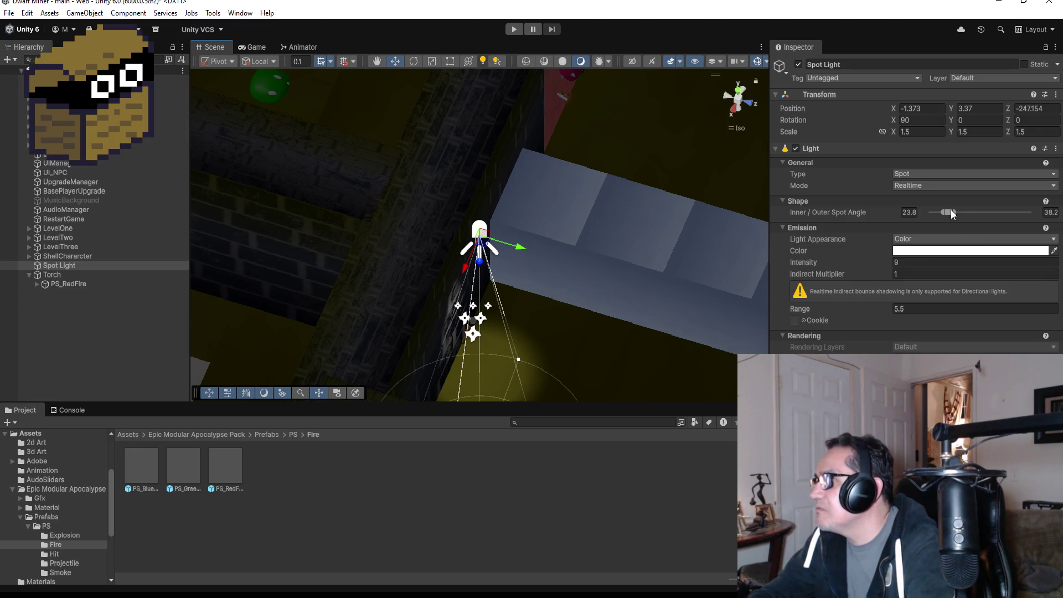
- Widen the spot angles to about 44.4 inner and 62.8 outer, then enter Play mode
mouse_move(952, 212)
left_mouse_down()
mouse_move(967, 211)
mouse_move(955, 212)
left_mouse_up()
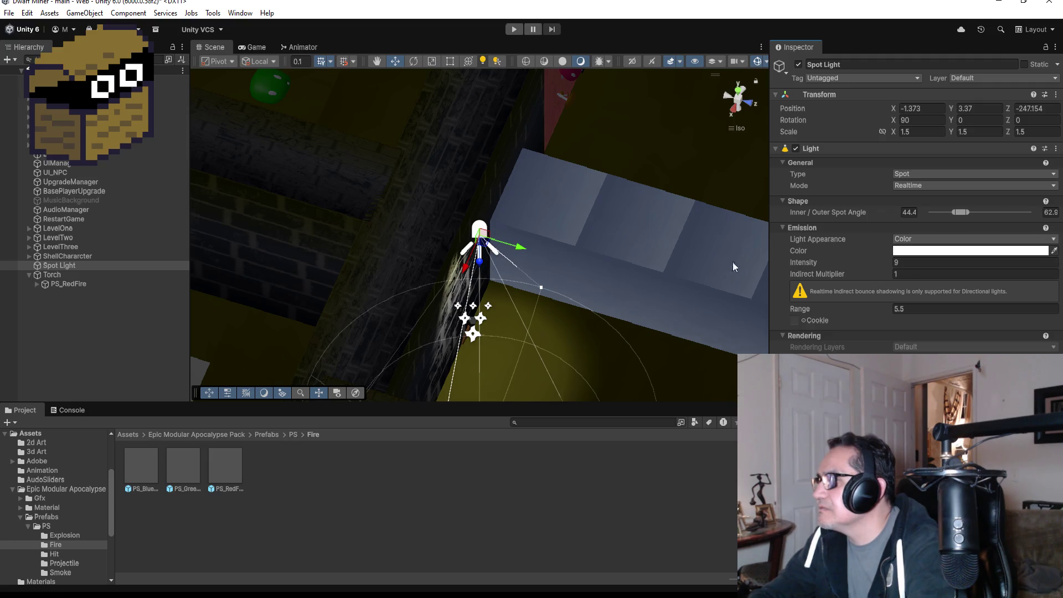
scroll(587, 291, "down", 4)
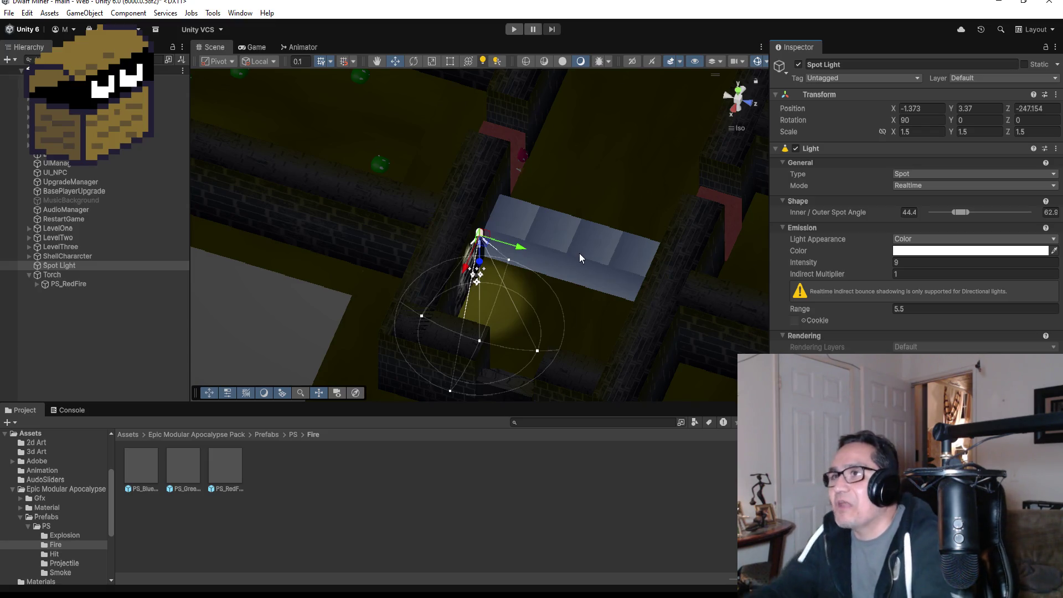
left_click(513, 30)
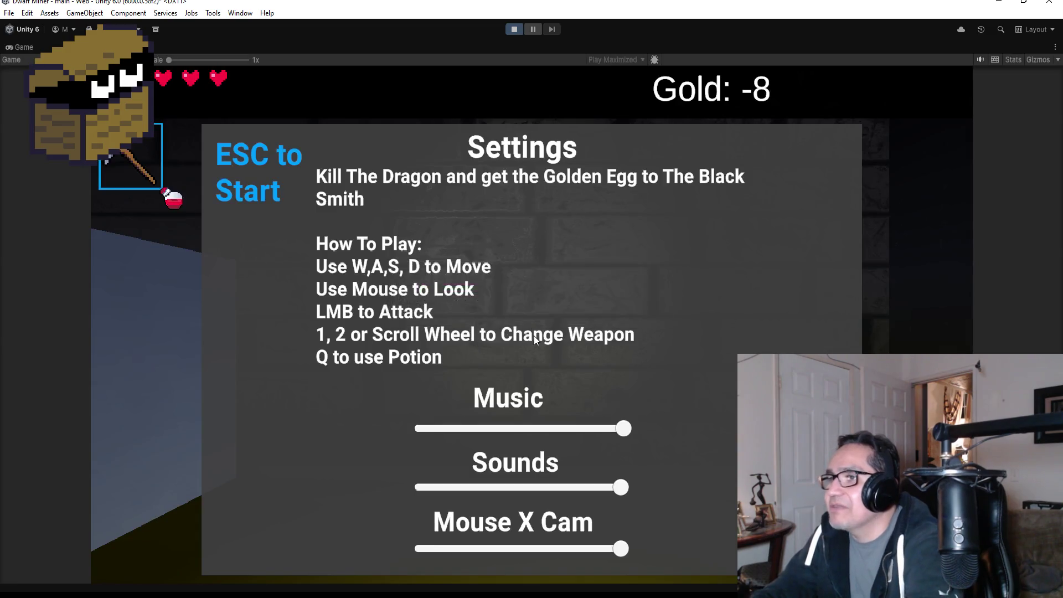
- Walk and turn around the corridor to check the torch's light on the brick wall, then stop playing
key("Escape")
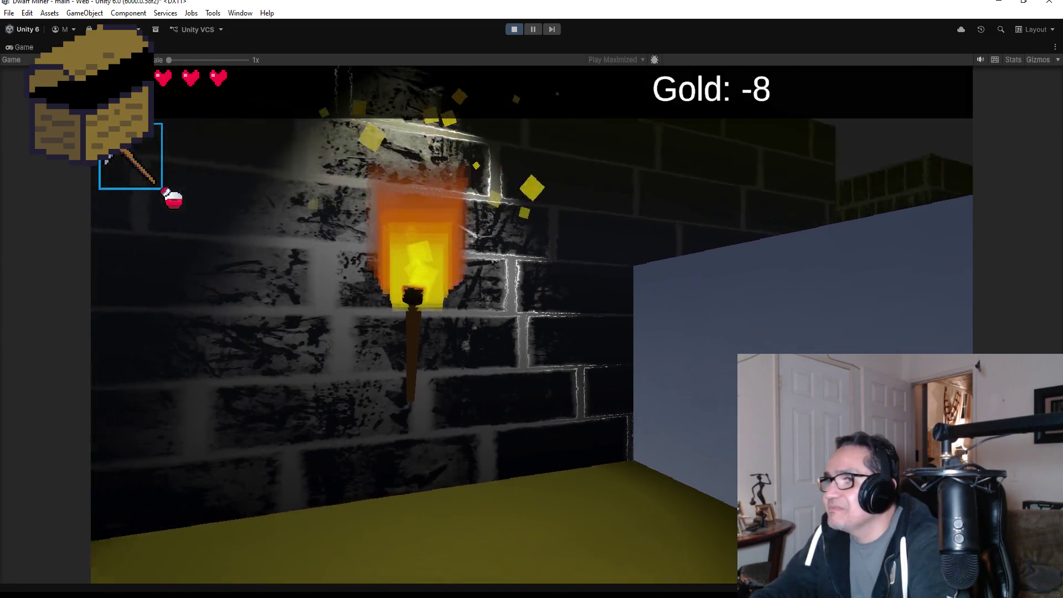
key("s")
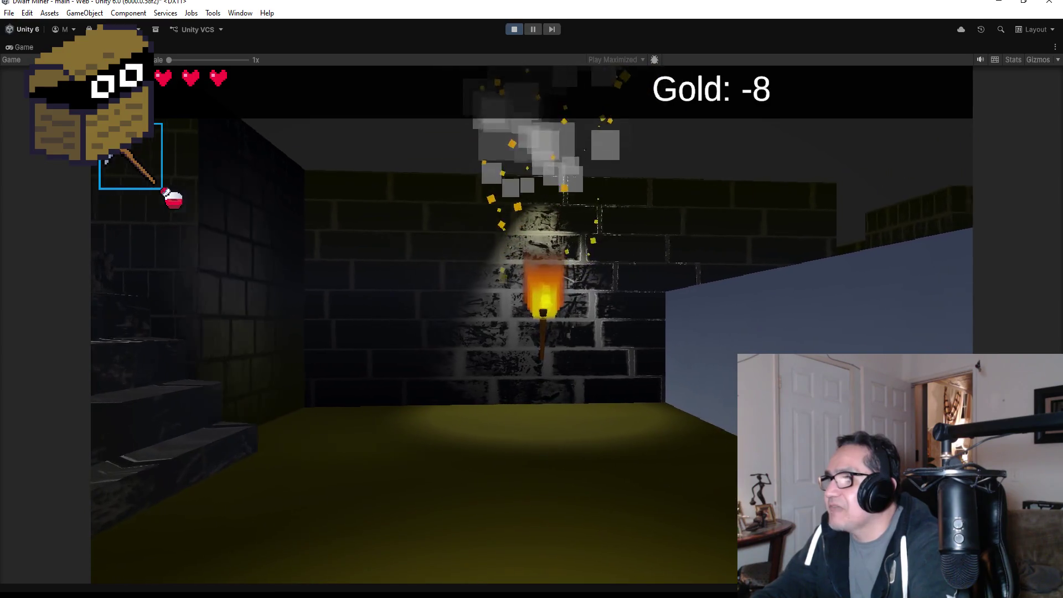
key("w")
key("s")
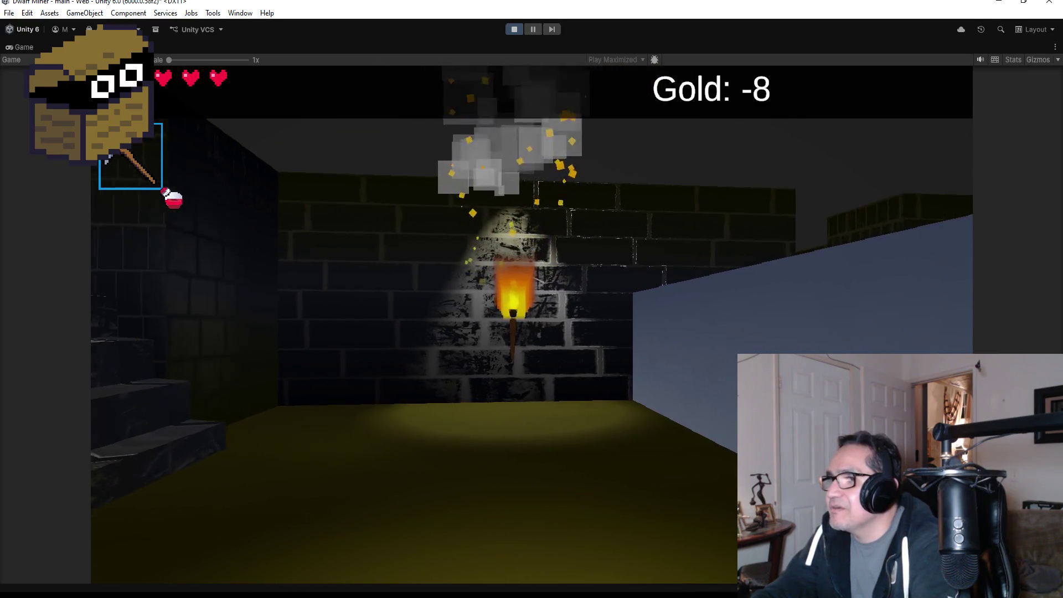
key("e")
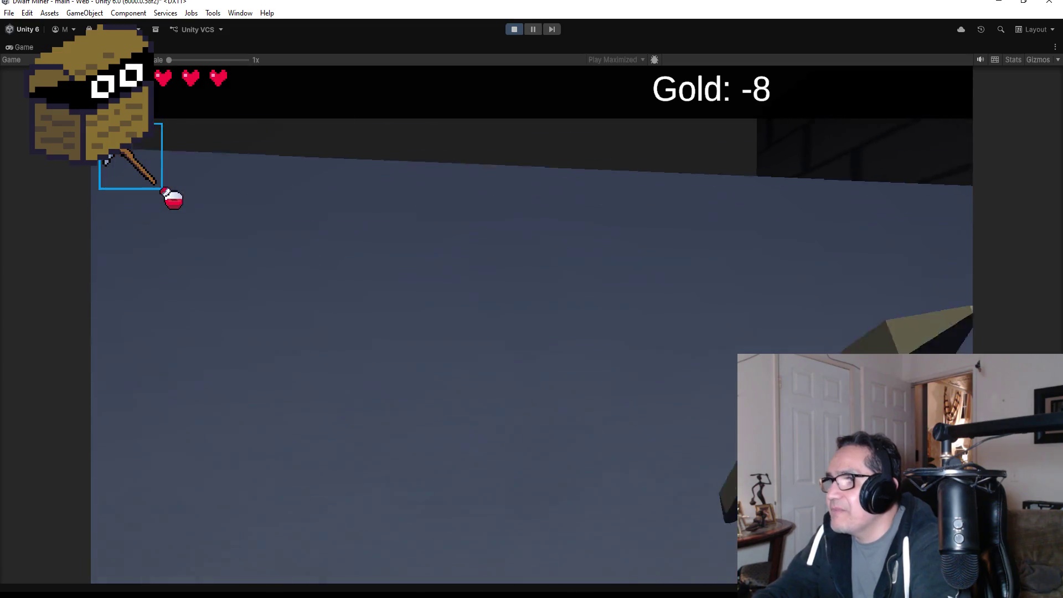
key("q")
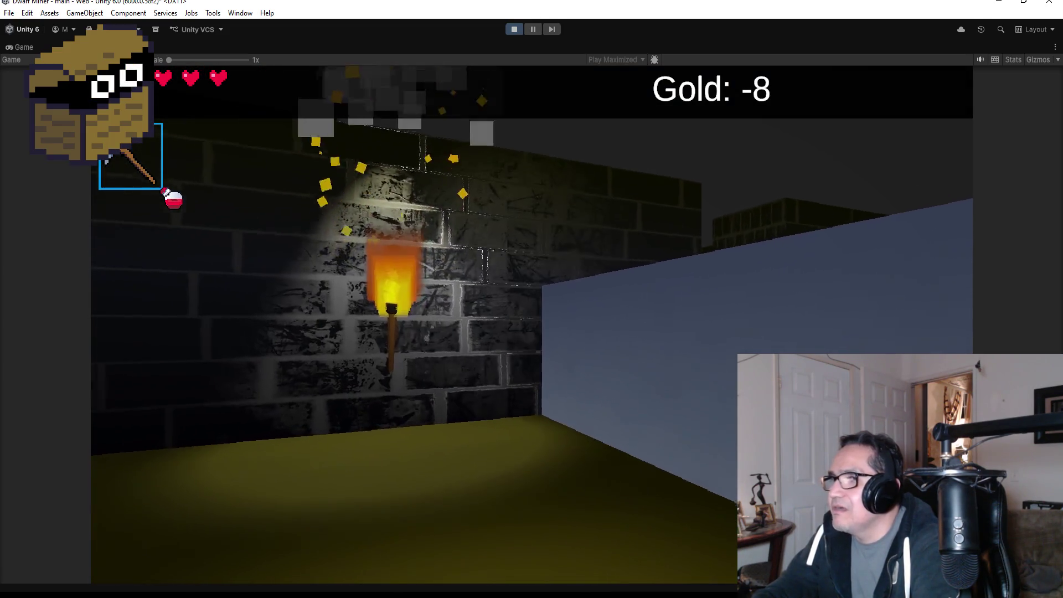
key("e")
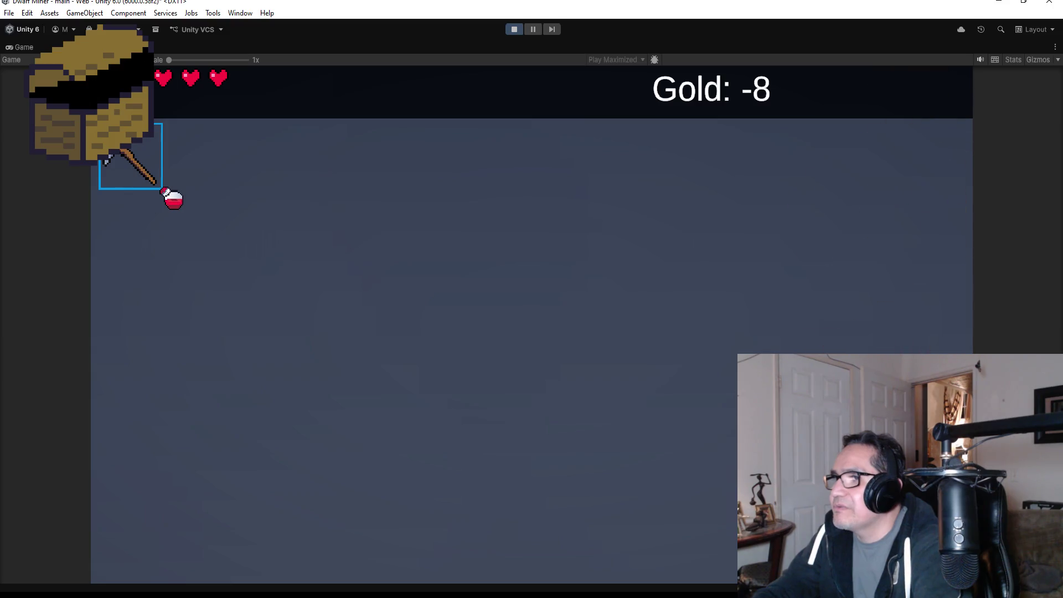
key("e")
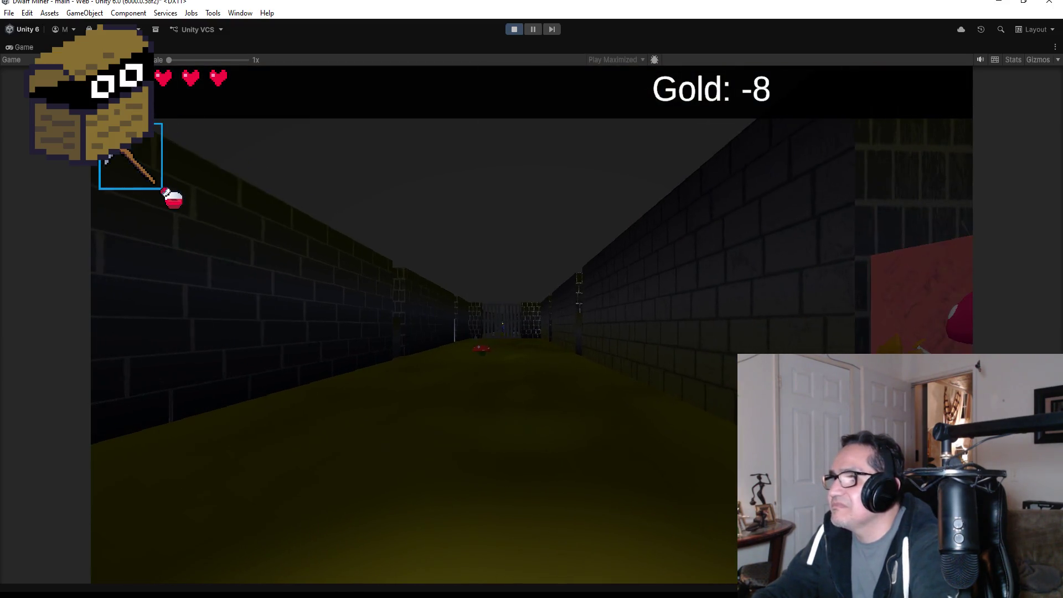
key("Escape")
left_click(513, 29)
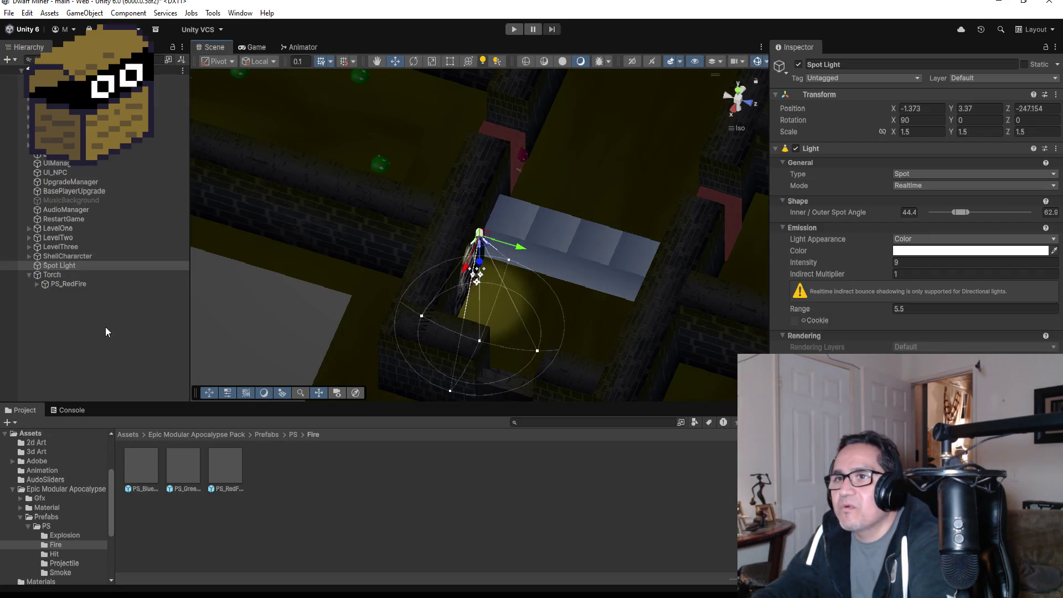
- Parent the Spot Light under the Torch in the Hierarchy
left_click(44, 274)
left_click(56, 265)
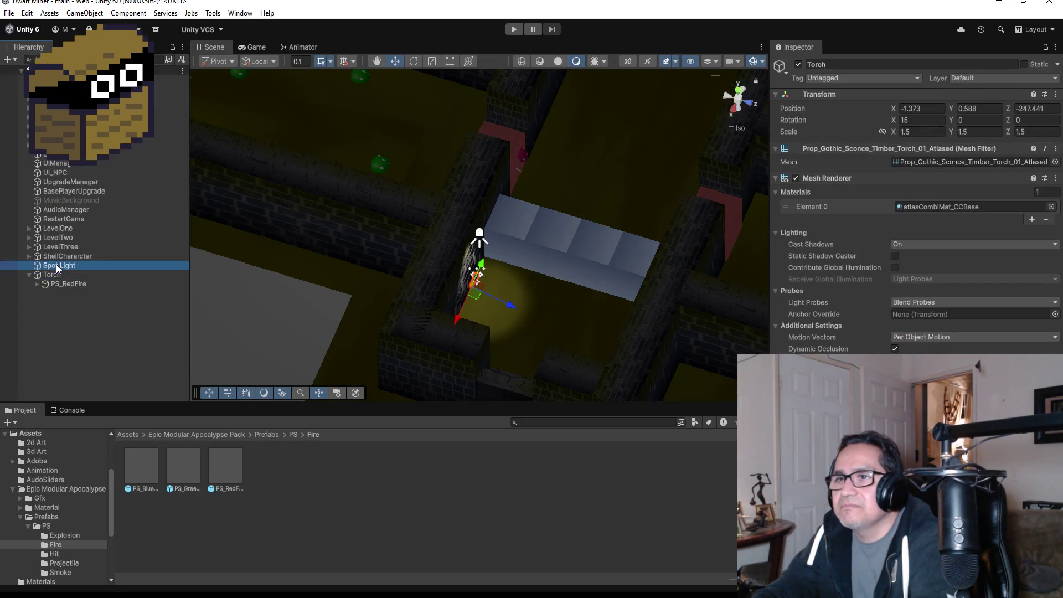
left_click_drag(55, 264, 61, 277)
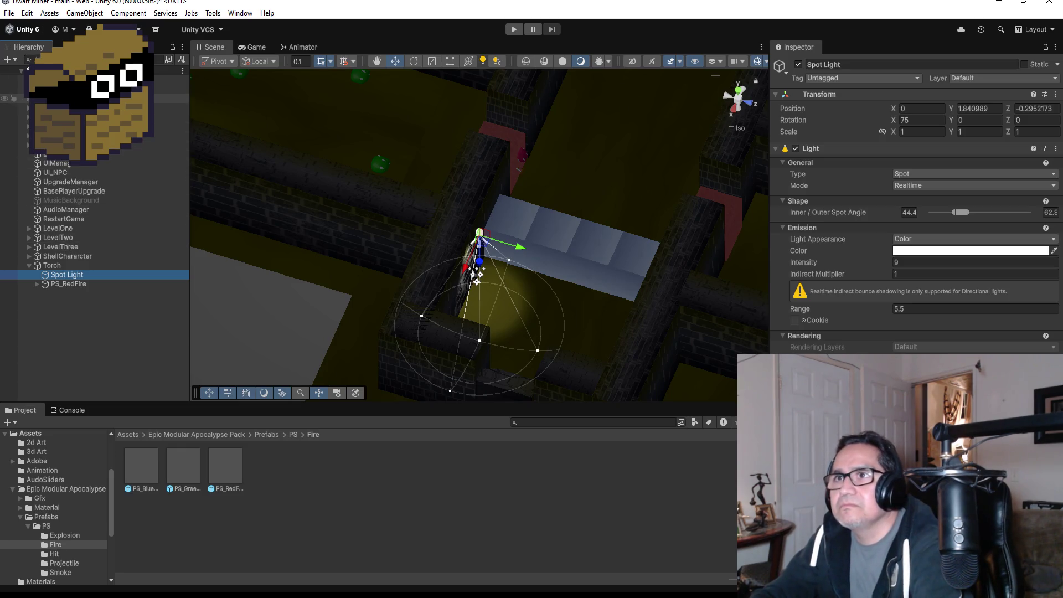
- Select the Directional Light and start entering 05 as its new intensity
left_click(83, 89)
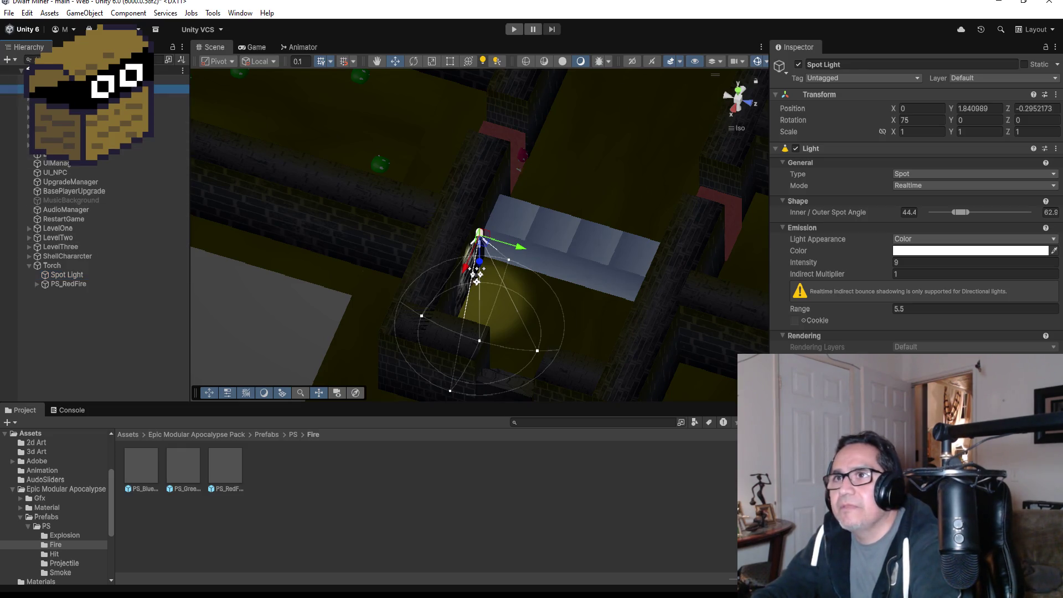
left_click(946, 260)
type("0")
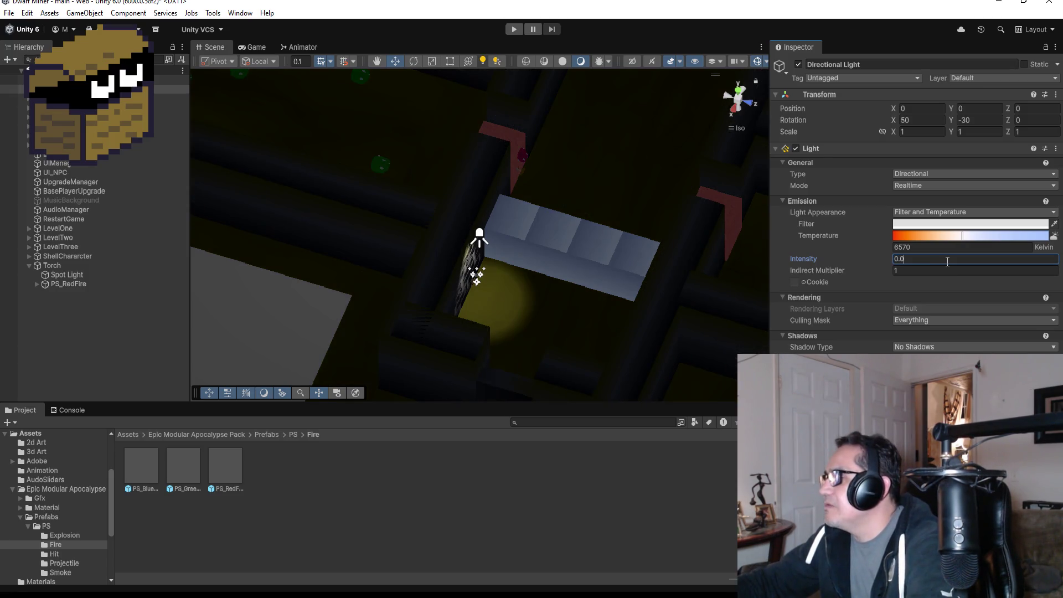
type("5")
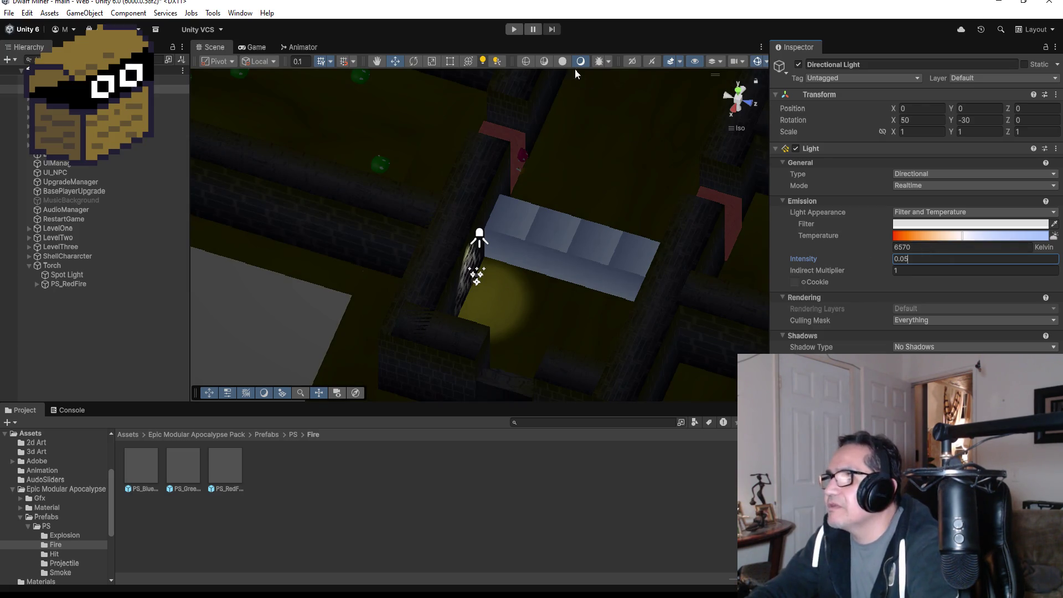
- Enter Play mode to test the dungeon under the 0.05 Directional Light
left_click(513, 29)
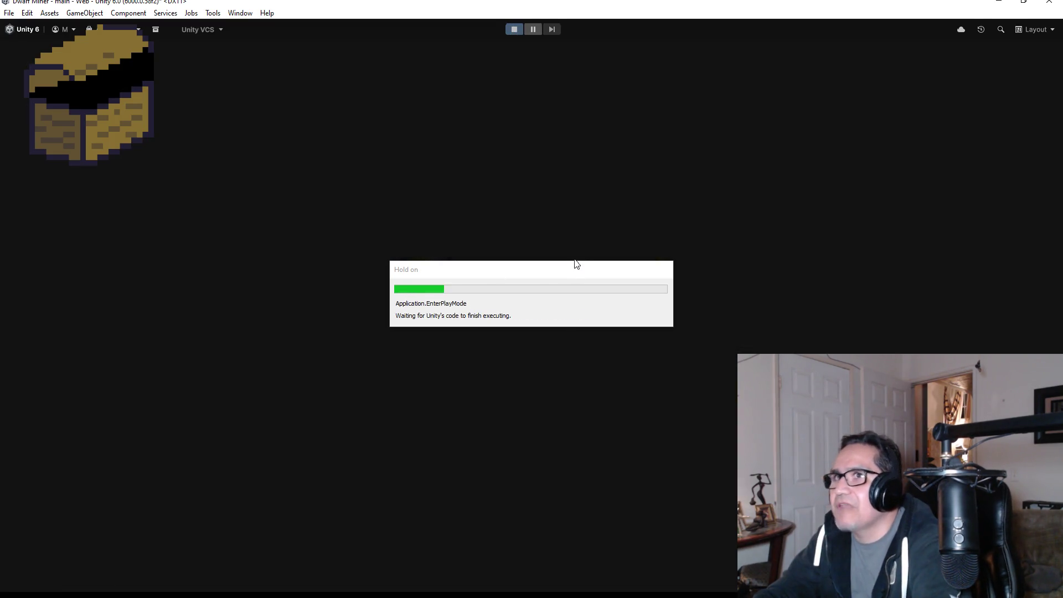
- Switch to the axe, walk up to the mushroom monster and destroy it, then stop the game
key("Escape")
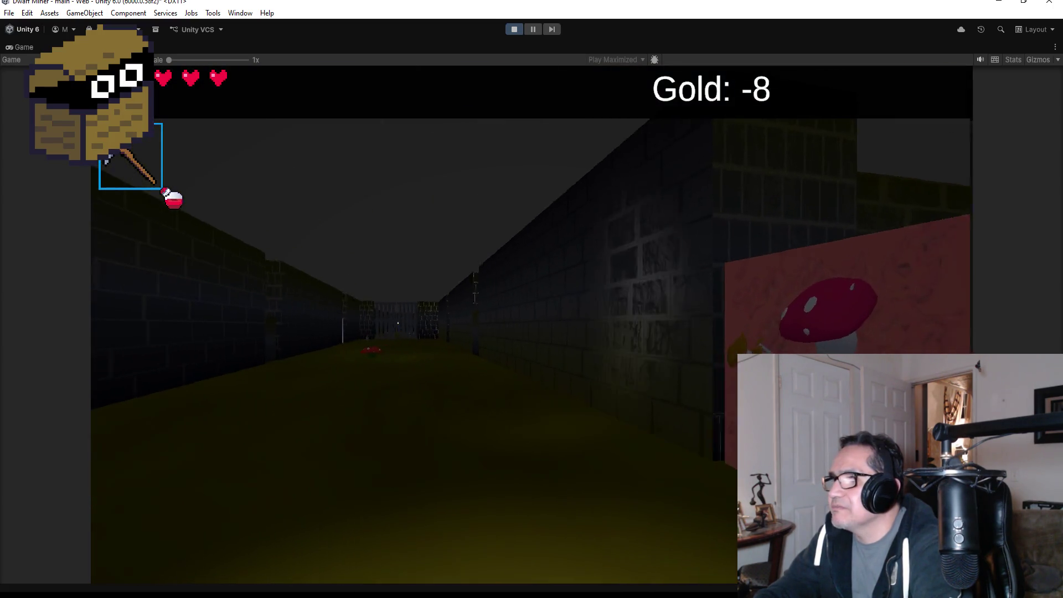
key("w")
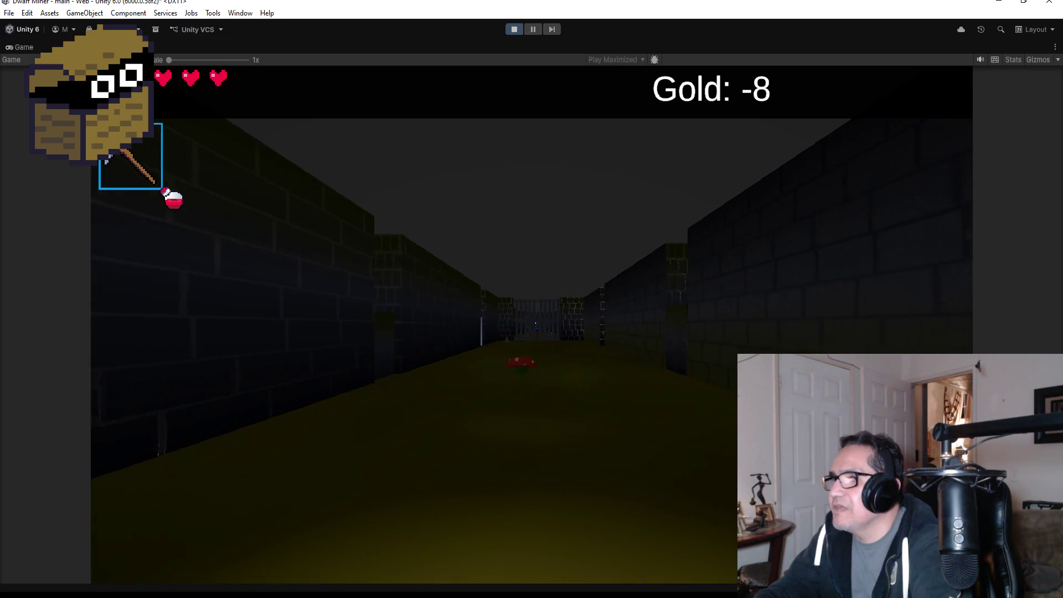
key("2")
key("w")
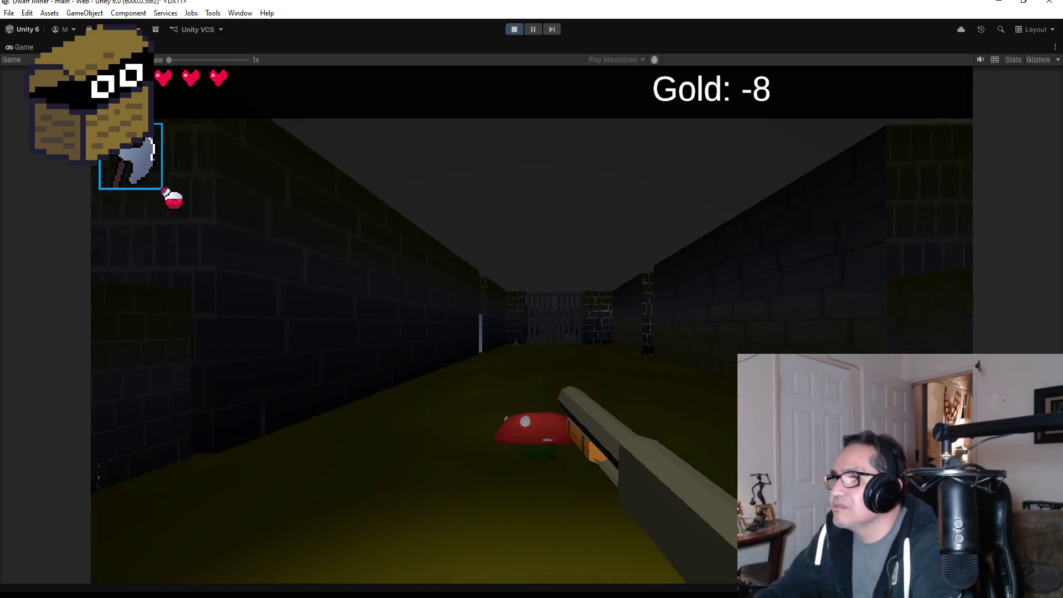
left_click(532, 326)
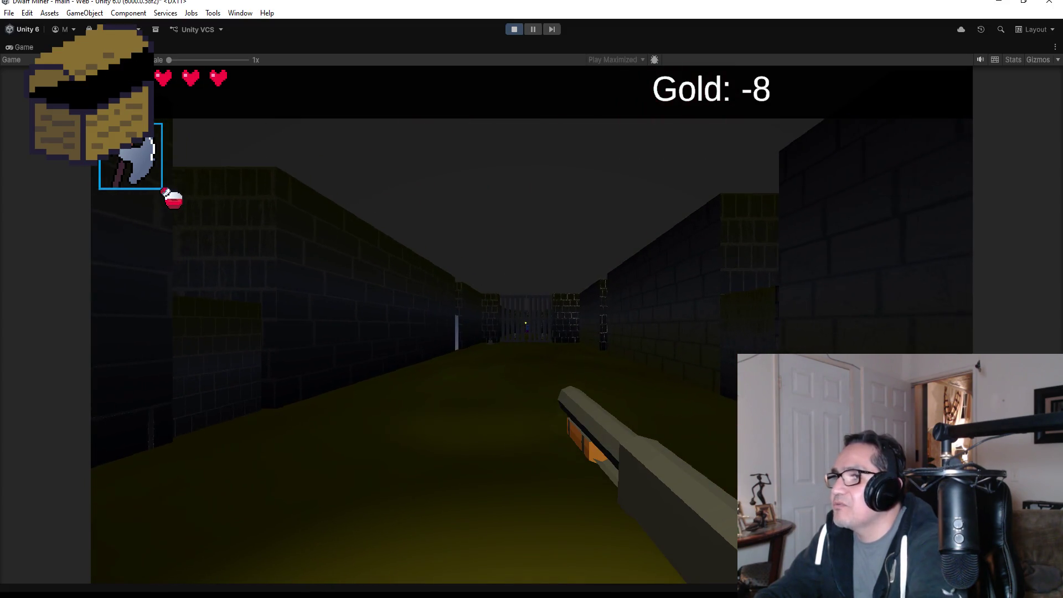
key("Escape")
left_click(511, 32)
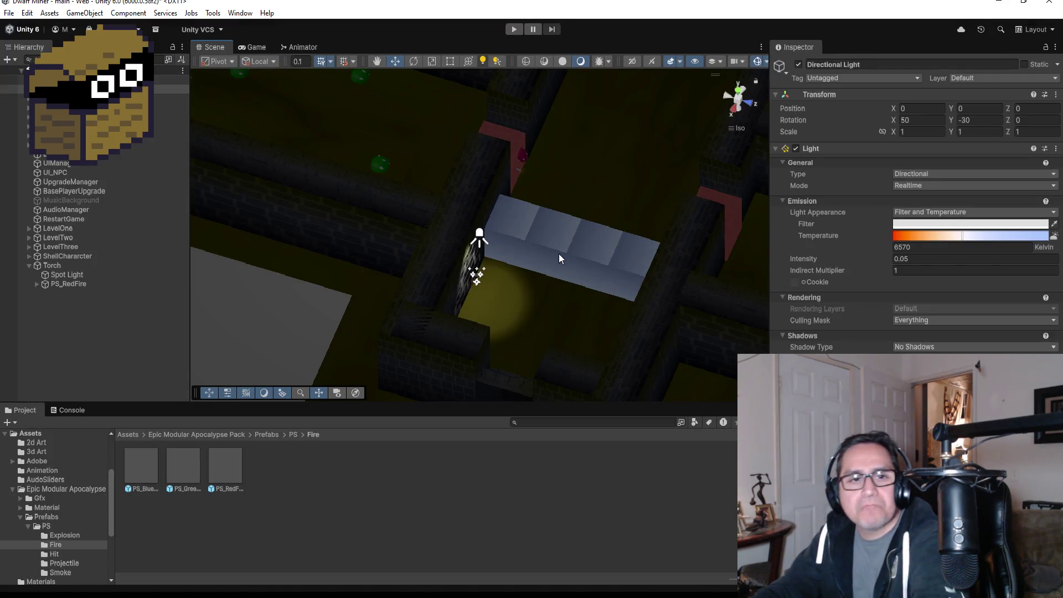
- Zoom out, switch the Scene view to Top view, and zoom back in on the lit torch
scroll(600, 239, "down", 3)
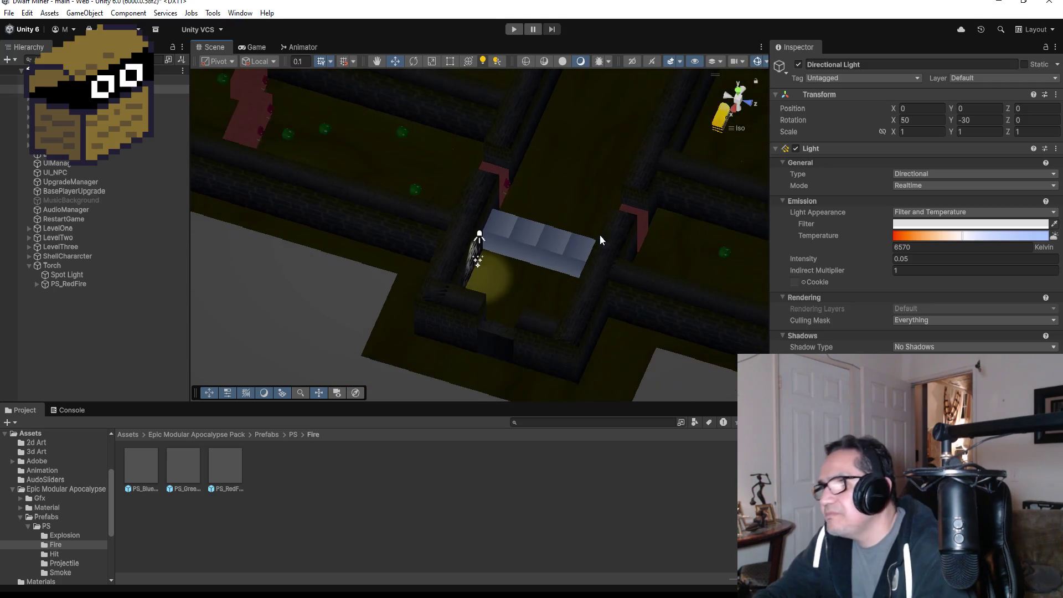
scroll(599, 239, "down", 3)
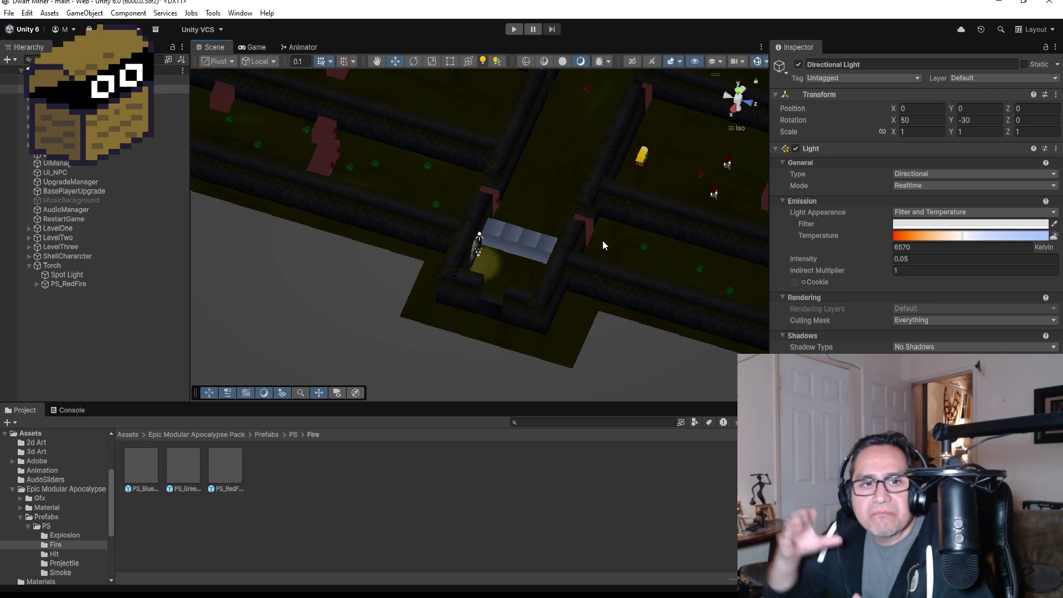
scroll(658, 191, "down", 2)
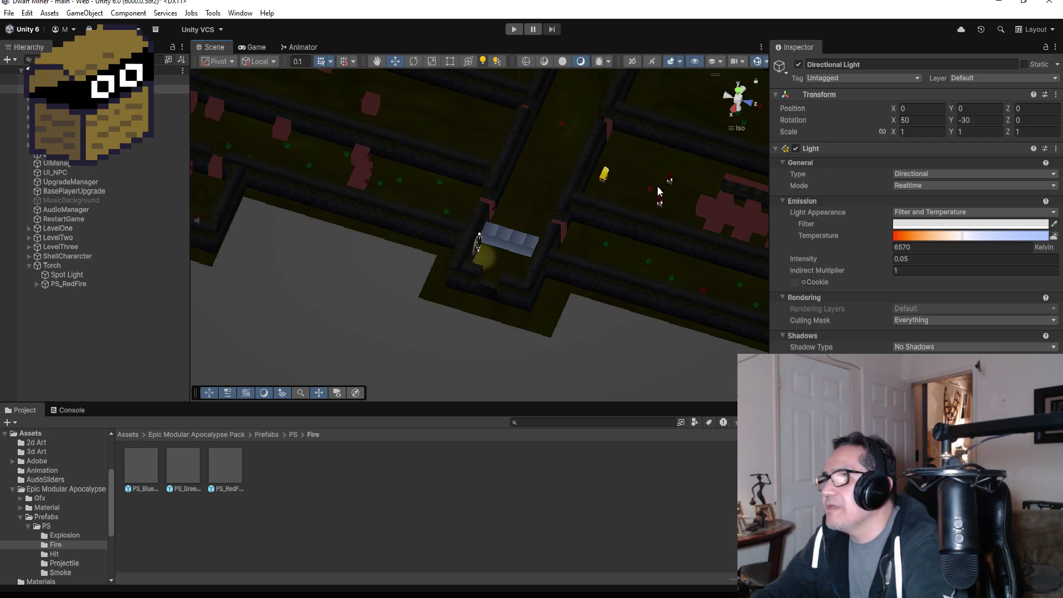
scroll(658, 191, "down", 1)
left_click(740, 93)
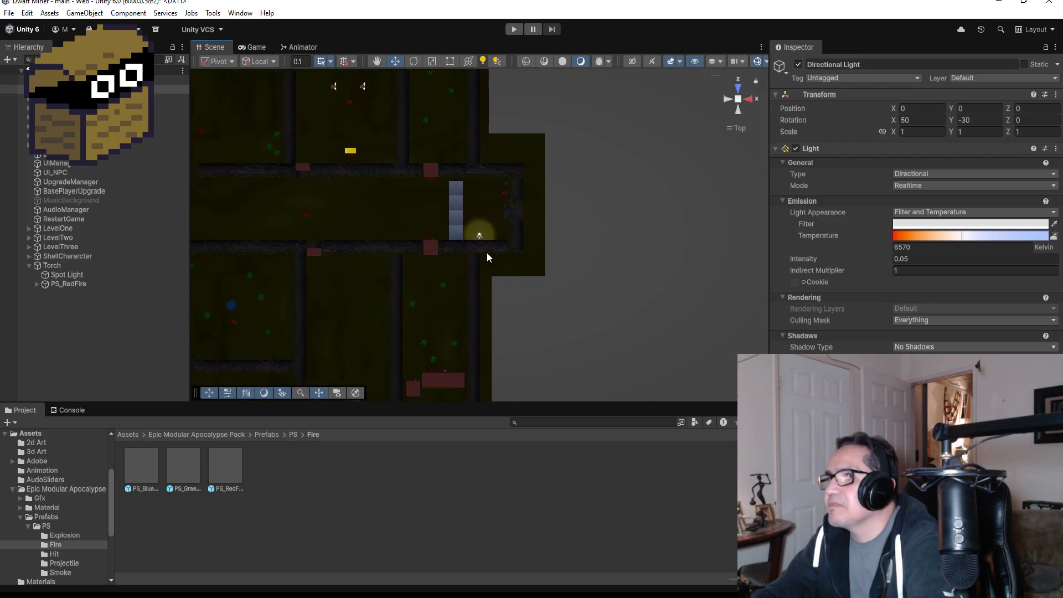
scroll(489, 248, "up", 3)
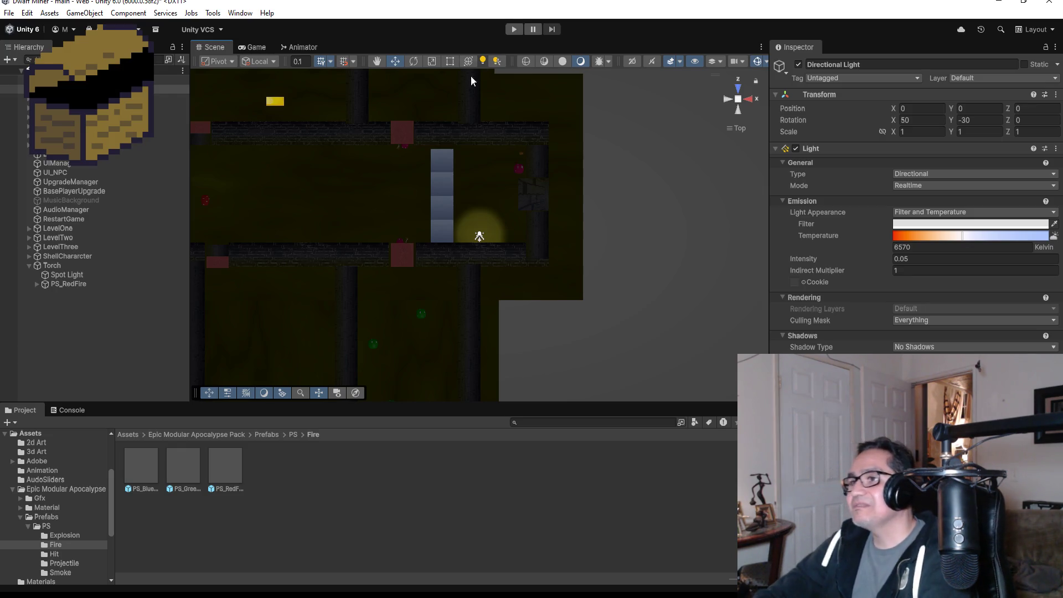
- Expand LevelTwo and drag Torch into MainHall as its first child, above StepsGoingUp
left_click(50, 267)
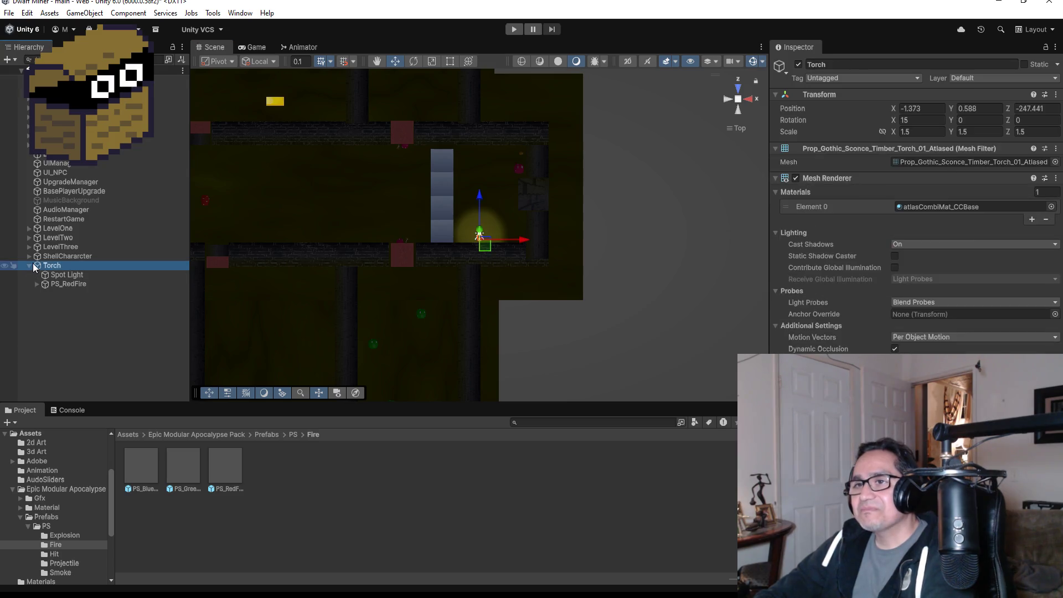
left_click(29, 267)
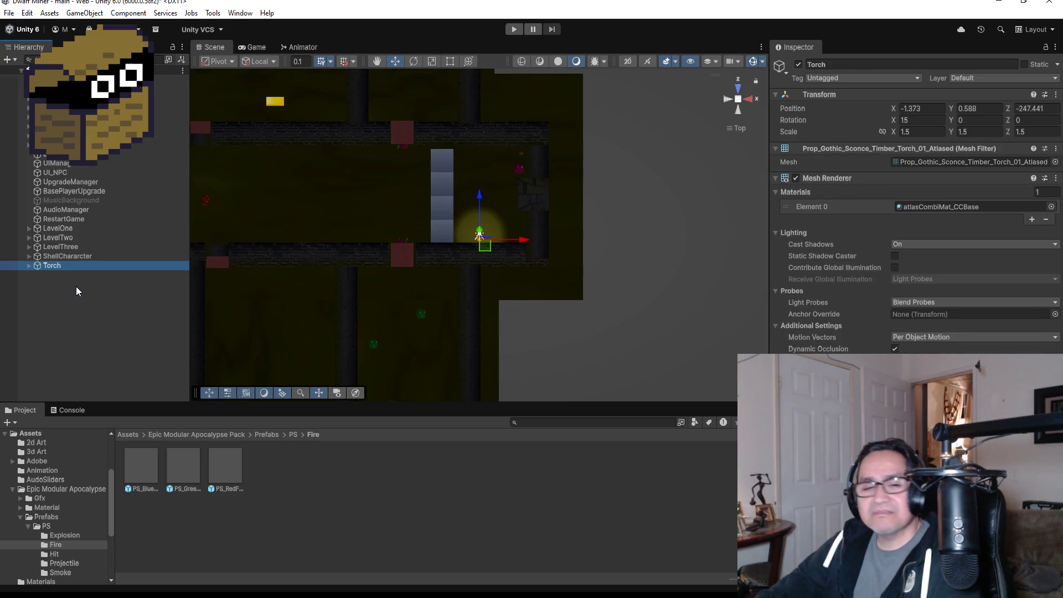
left_click(29, 237)
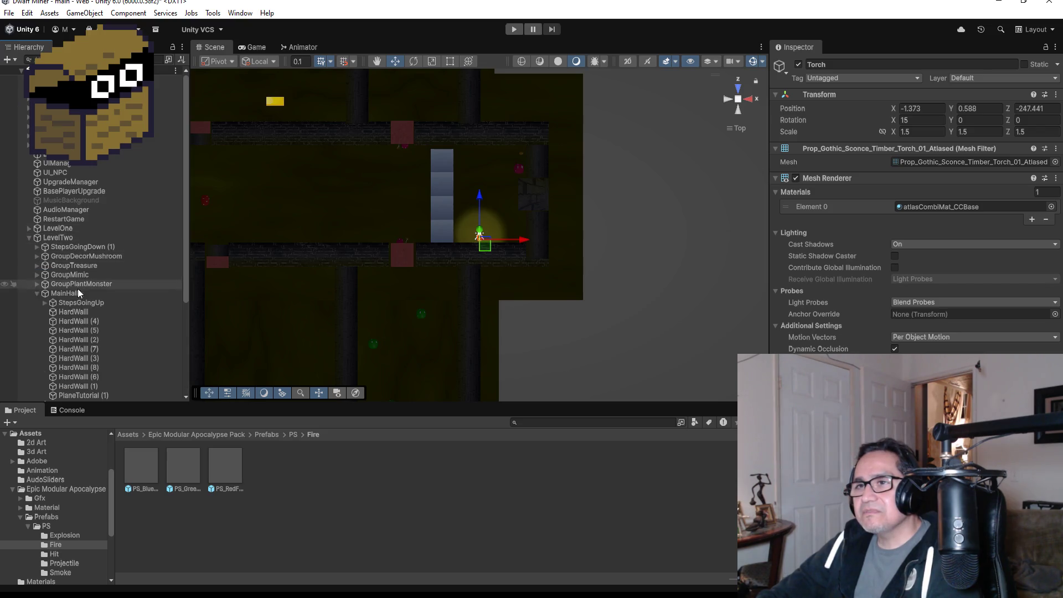
left_click(36, 294)
scroll(103, 327, "down", 2)
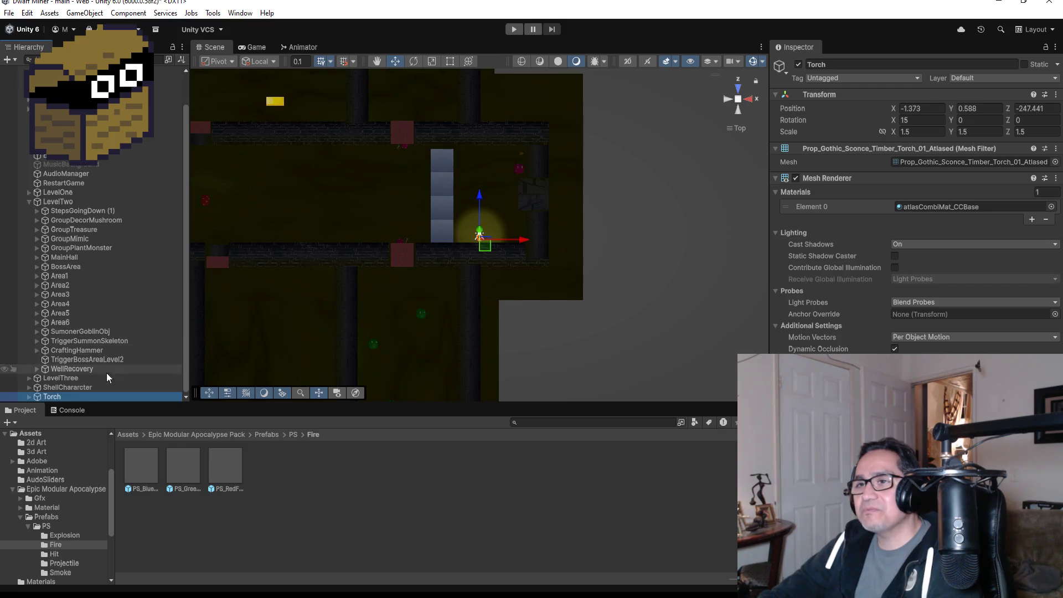
left_click_drag(68, 395, 73, 258)
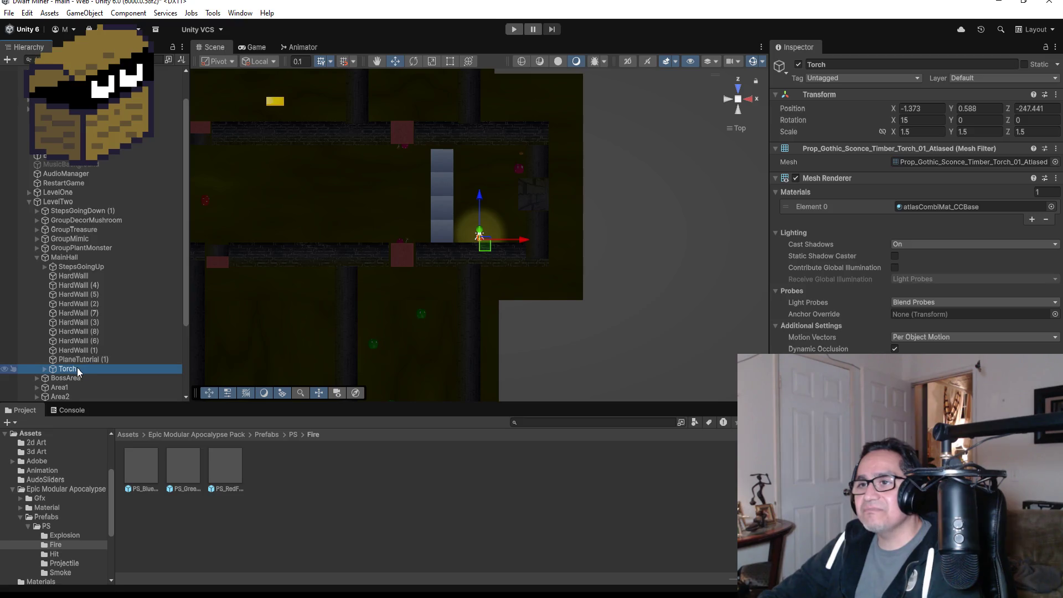
left_click_drag(77, 372, 70, 270)
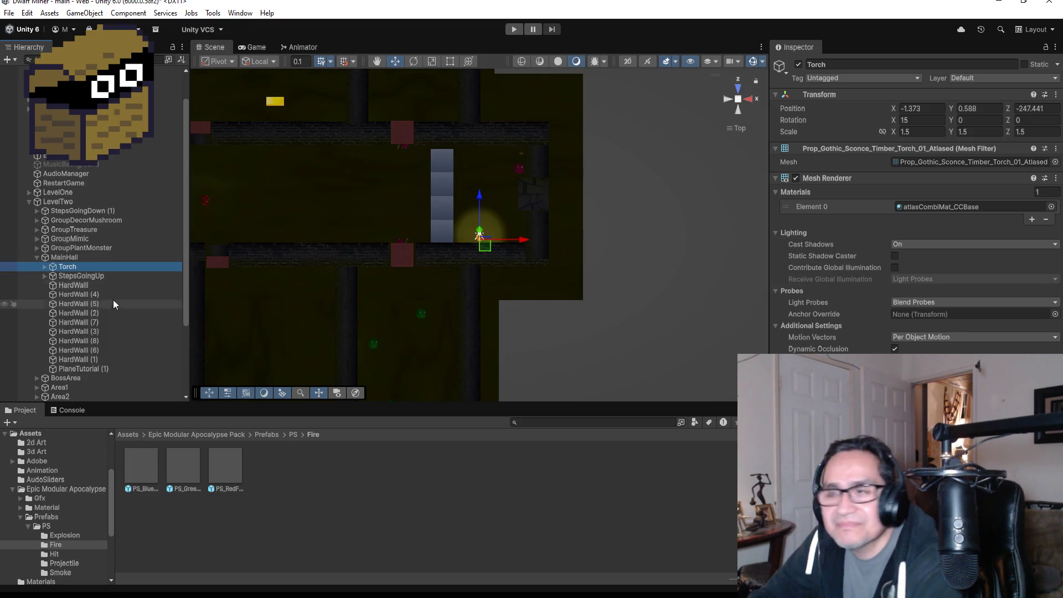
scroll(83, 288, "down", 3)
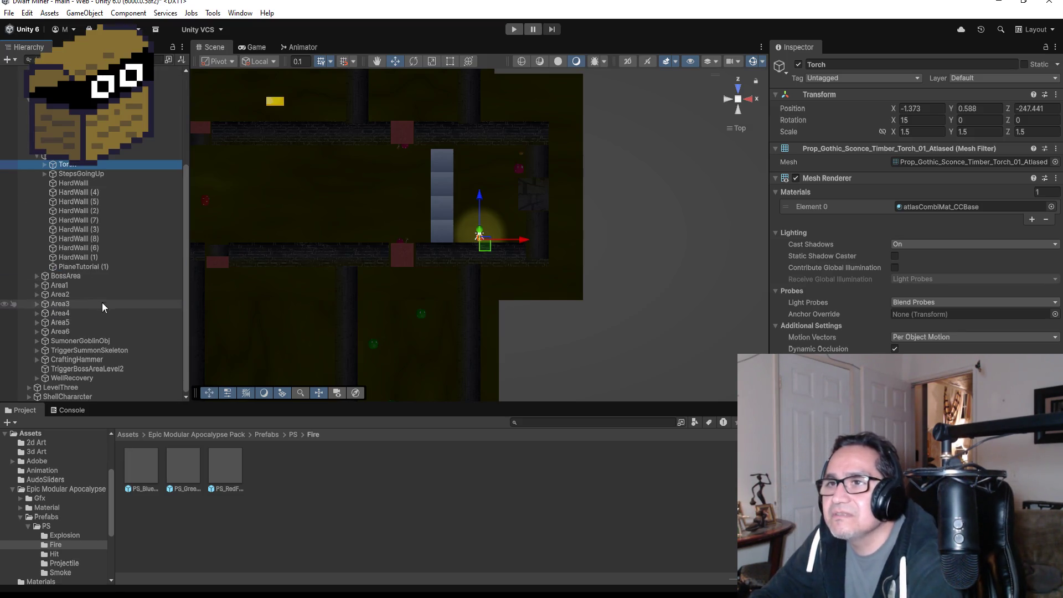
left_click(105, 221)
left_click(69, 165)
key("f")
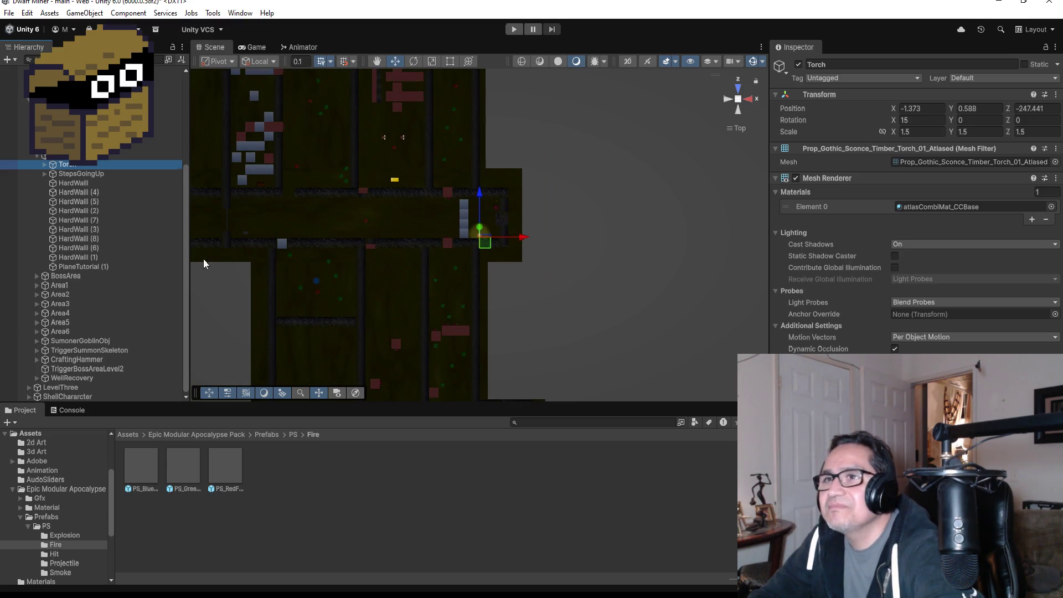
key("ctrl+d")
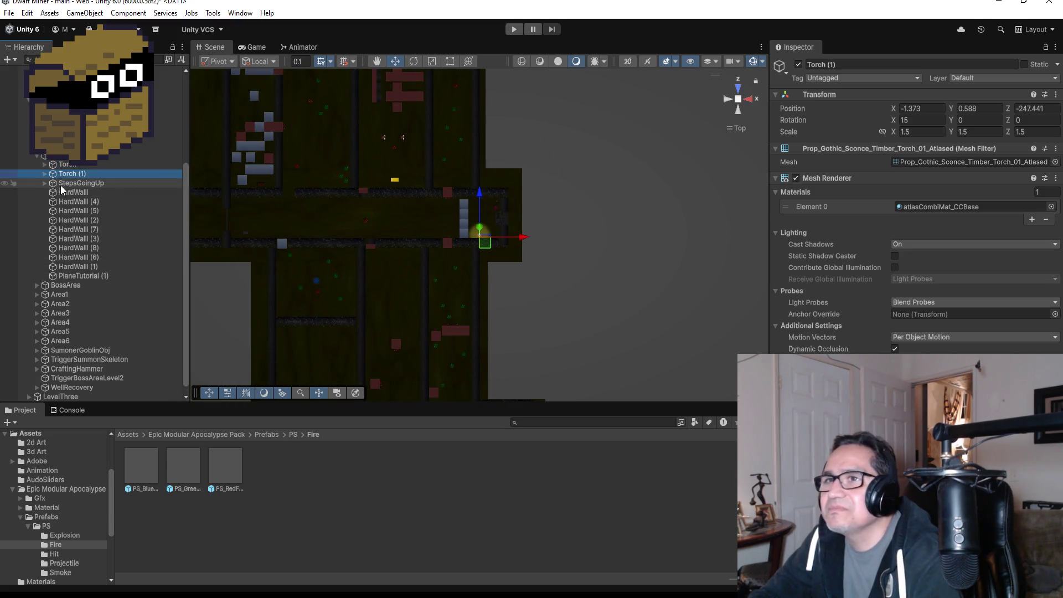
left_click(71, 173)
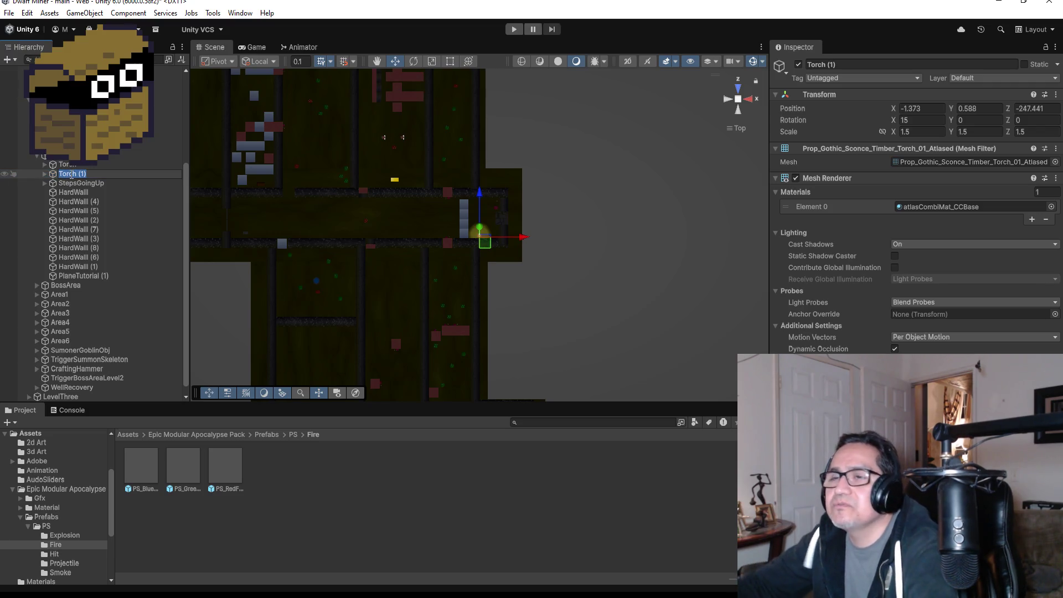
left_click(77, 220)
left_click(78, 174)
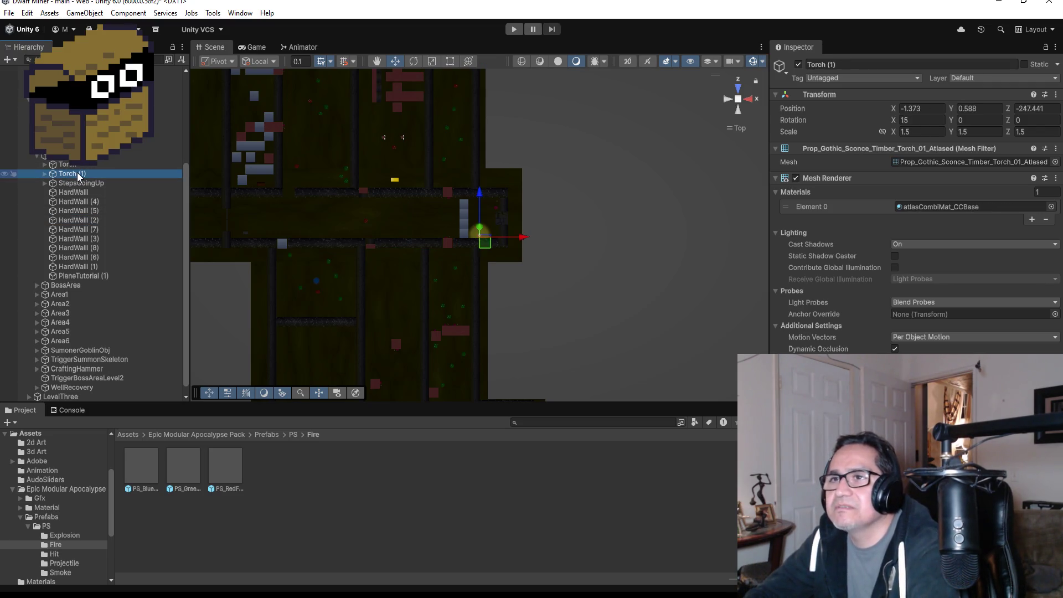
key("Delete")
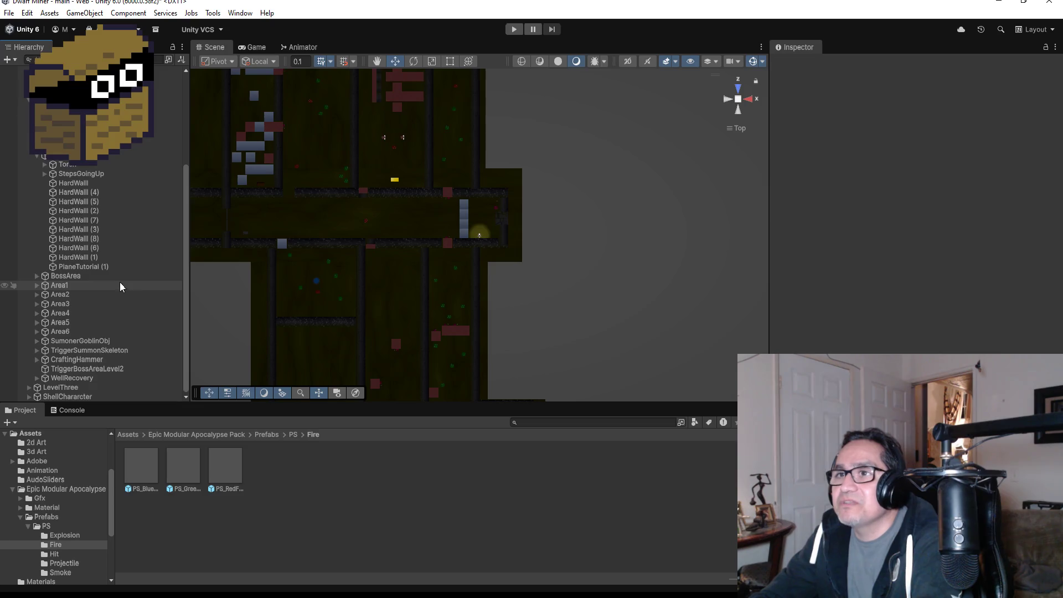
- Create an empty child of MainHall named GroupTorch and move it up beside the Torch
left_click(72, 155)
right_click(72, 155)
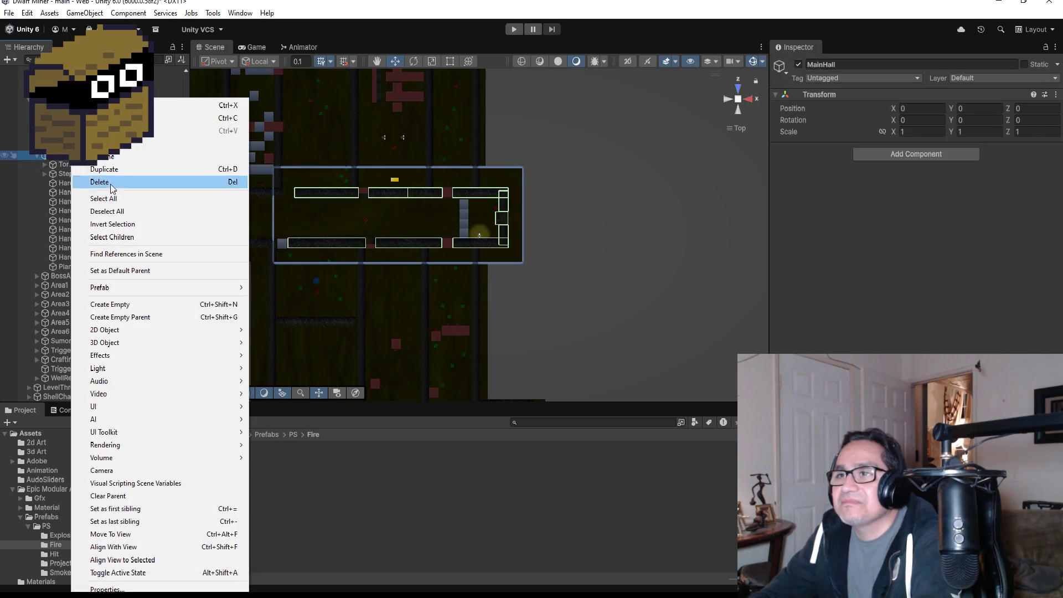
left_click(132, 305)
left_click(860, 64)
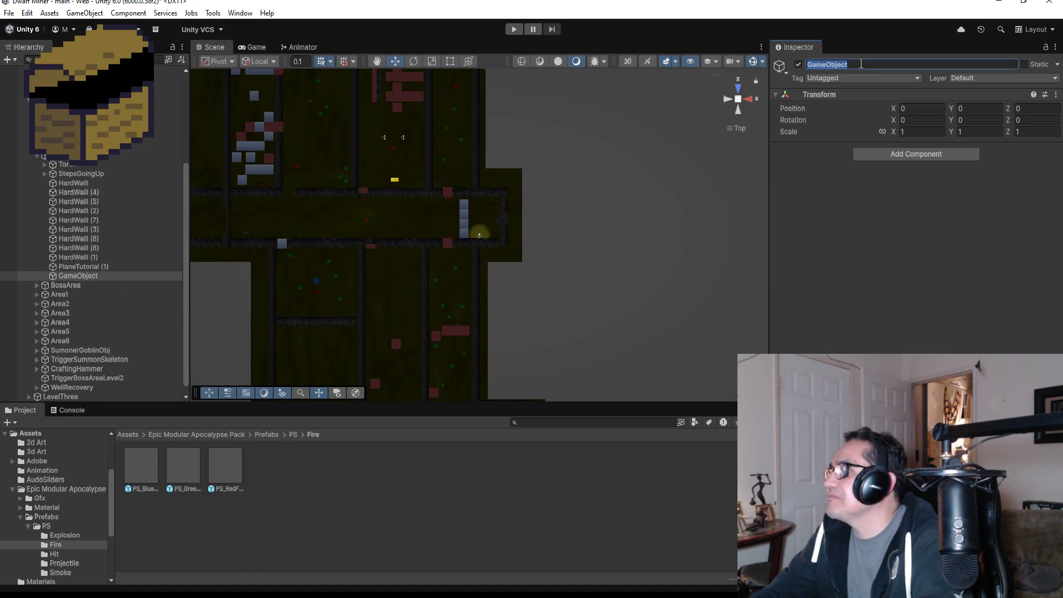
type("GroupTor")
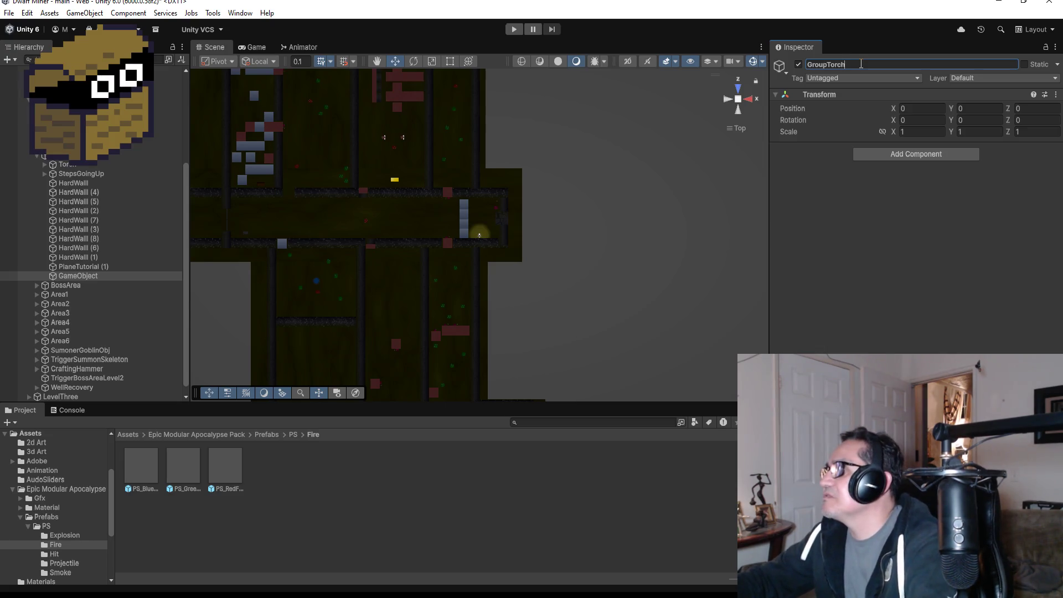
type("ch")
key("Return")
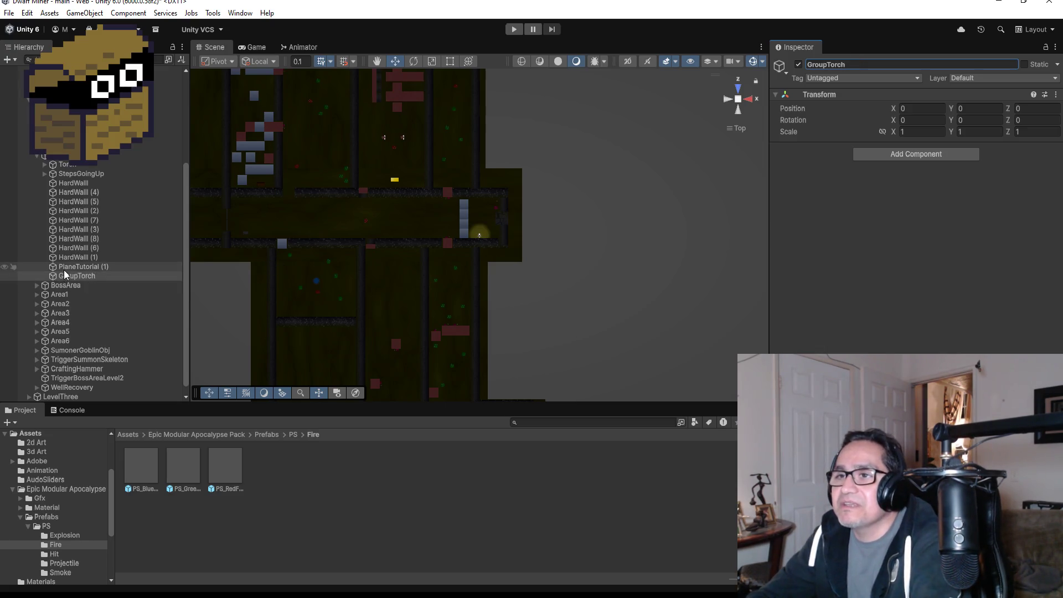
mouse_move(72, 277)
left_mouse_down()
mouse_move(64, 169)
mouse_move(75, 166)
left_mouse_up()
- Select the Torch in the Hierarchy to nest it under GroupTorch
left_click(71, 174)
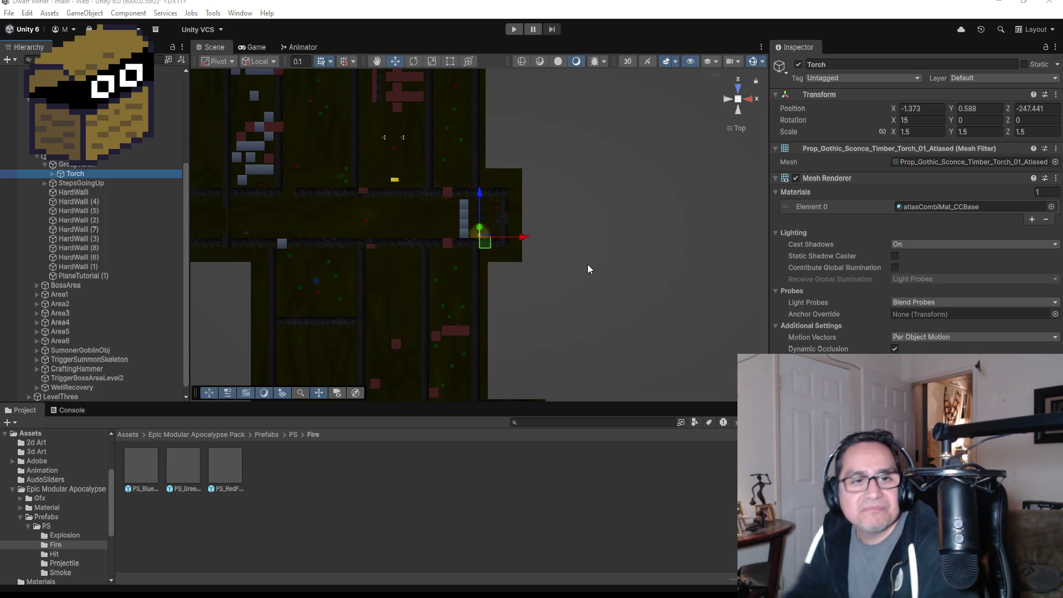
- Duplicate the torch three times, sliding each copy left along the corridor wall, and frame Torch (3)
key("ctrl+d")
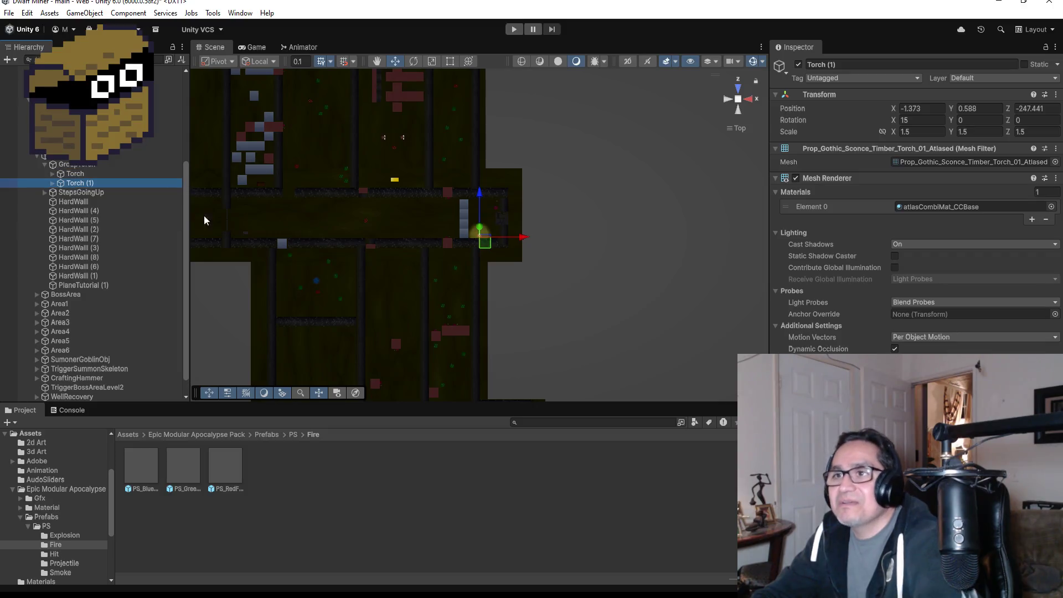
left_click_drag(524, 239, 440, 238)
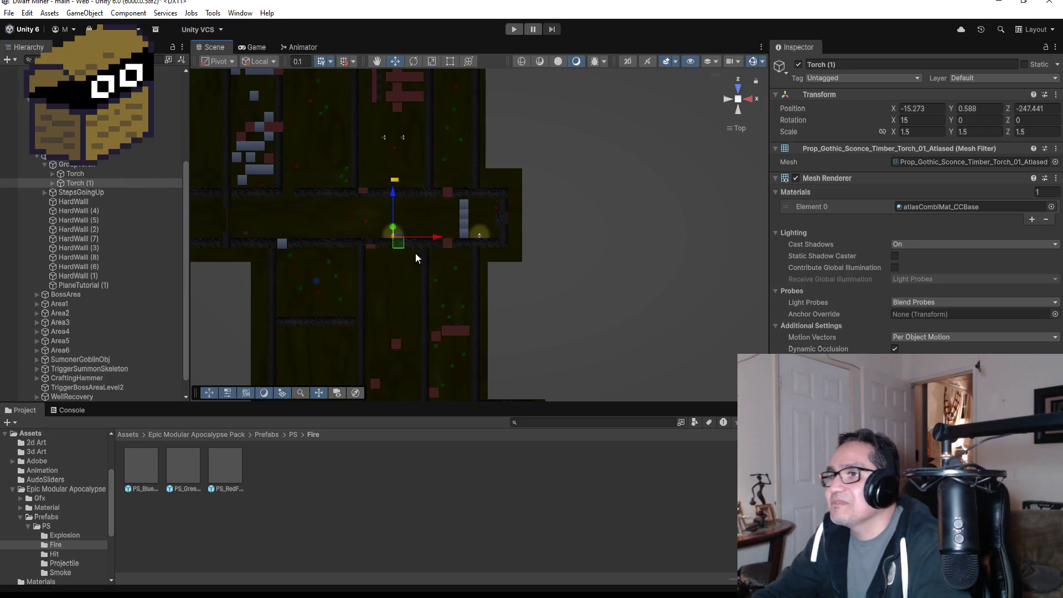
key("ctrl+d")
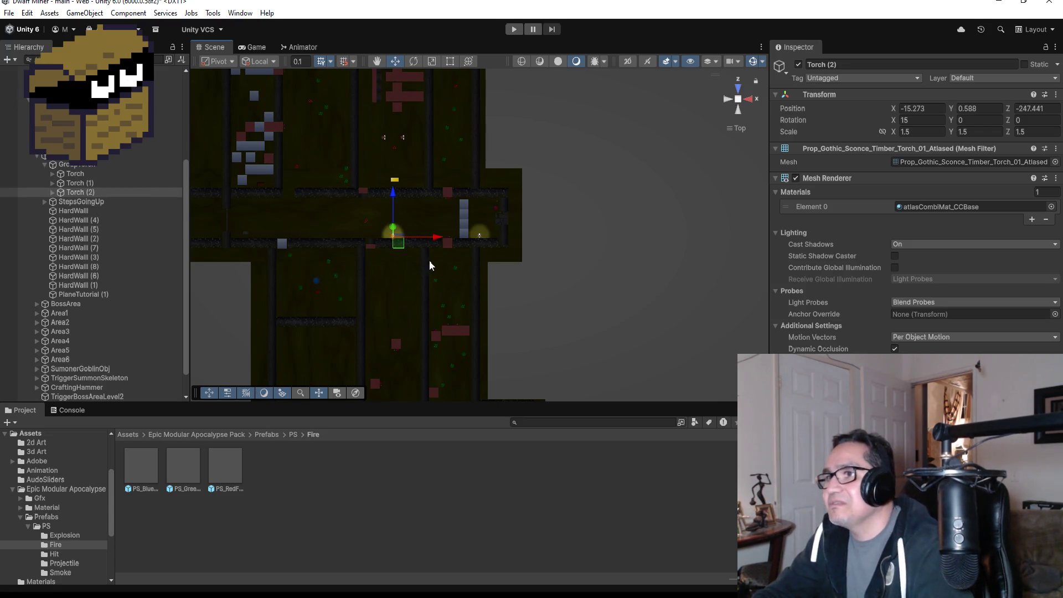
left_click_drag(438, 236, 354, 242)
key("ctrl+d")
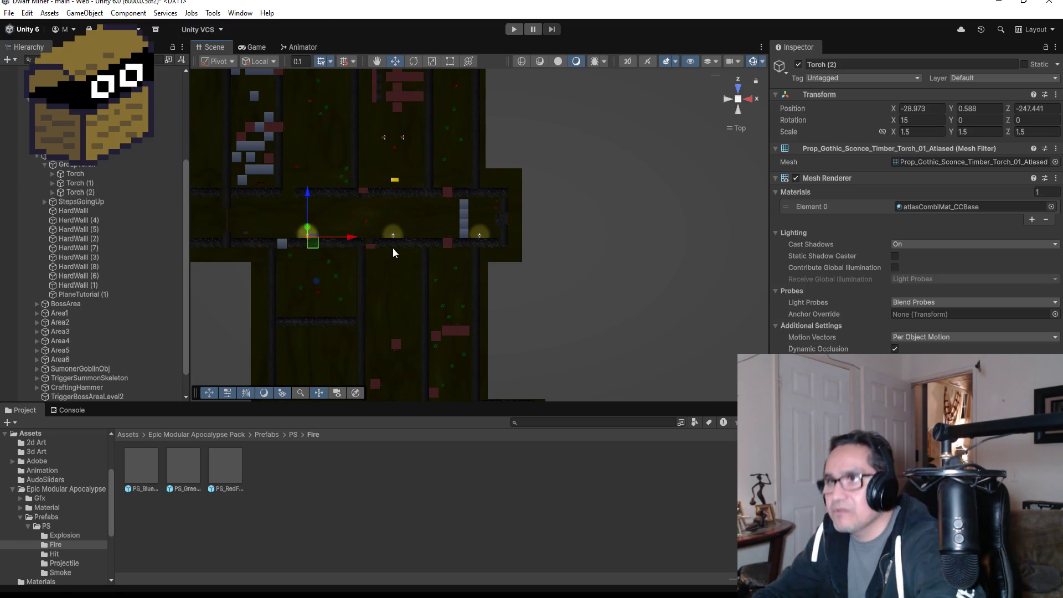
left_click_drag(353, 241, 302, 239)
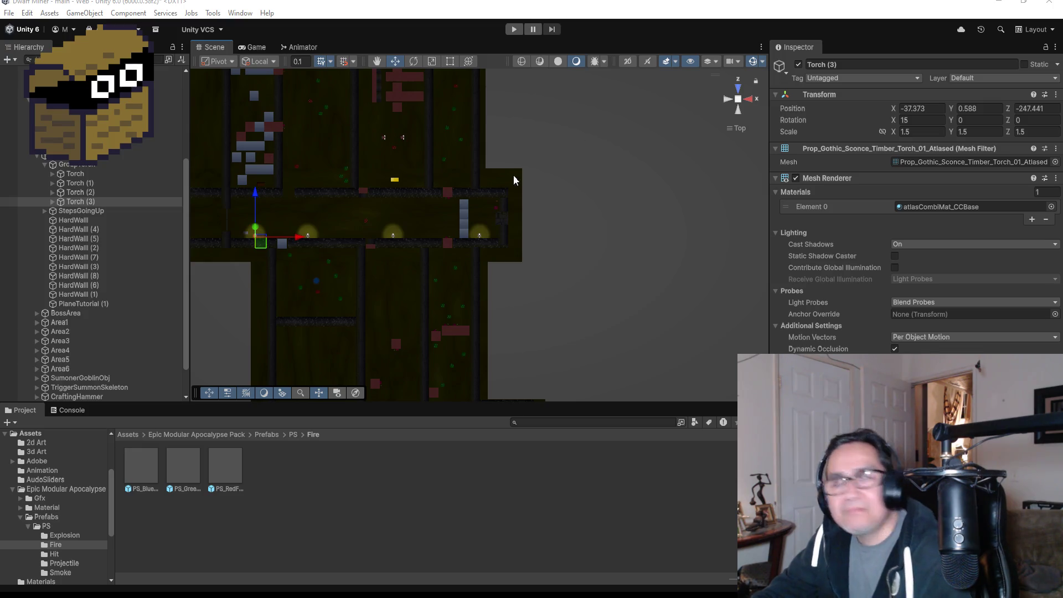
scroll(248, 228, "up", 1)
scroll(296, 211, "up", 2)
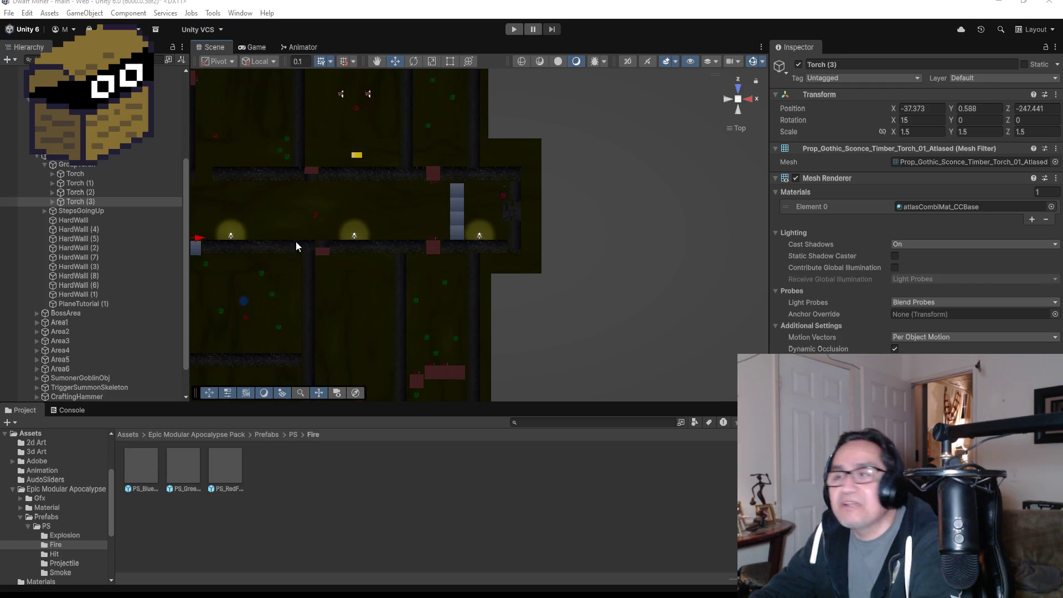
double_click(91, 204)
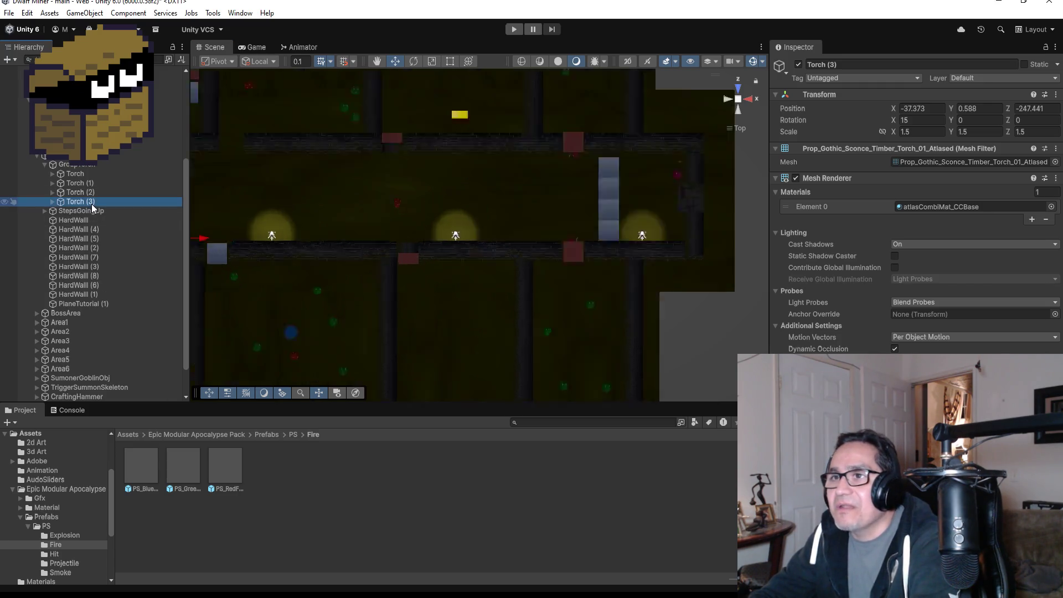
scroll(546, 299, "down", 5)
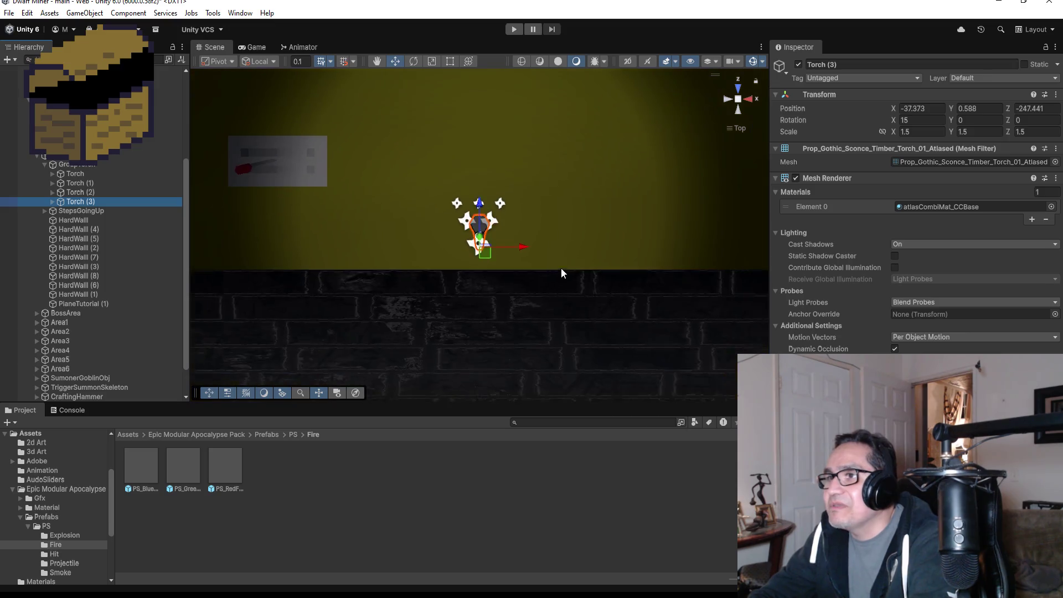
scroll(583, 261, "down", 3)
mouse_move(629, 206)
left_mouse_down()
mouse_move(572, 194)
mouse_move(622, 228)
left_mouse_up()
scroll(580, 231, "down", 5)
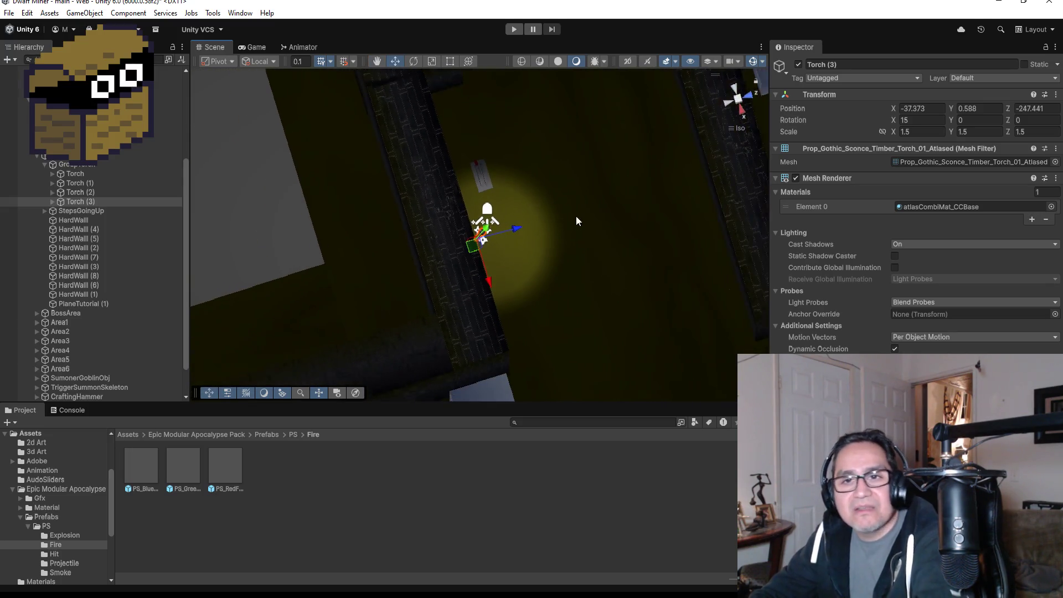
double_click(92, 201)
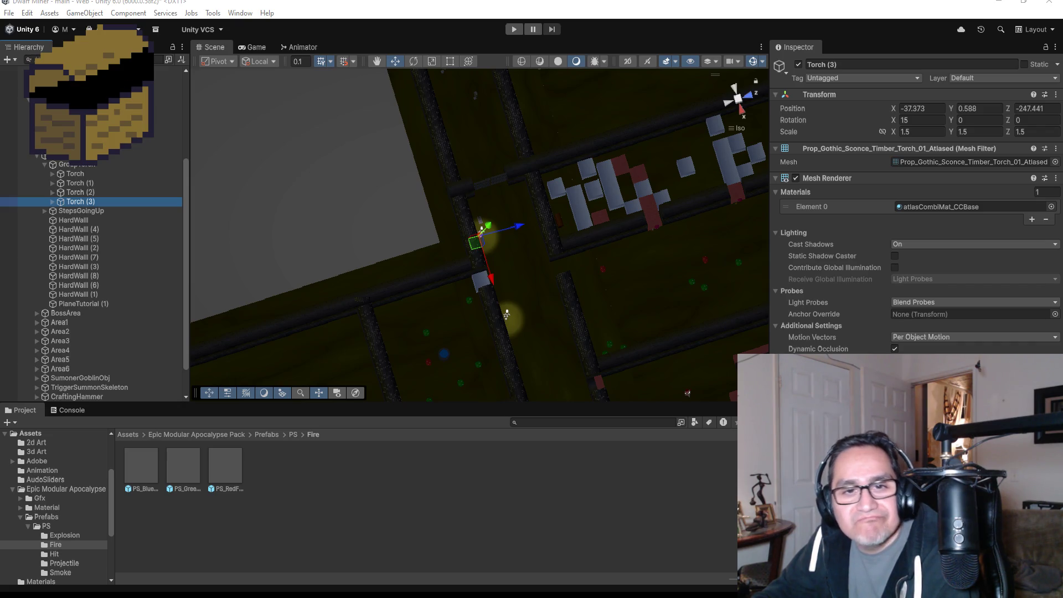
key("alt+Tab")
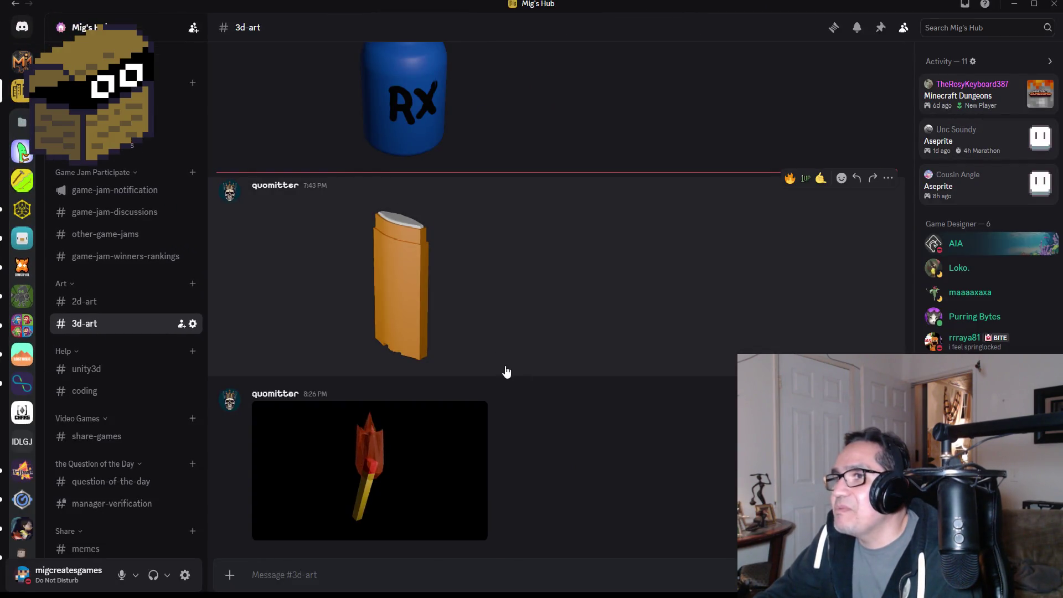
- View the orange 3D render at full size, then close it
left_click(426, 289)
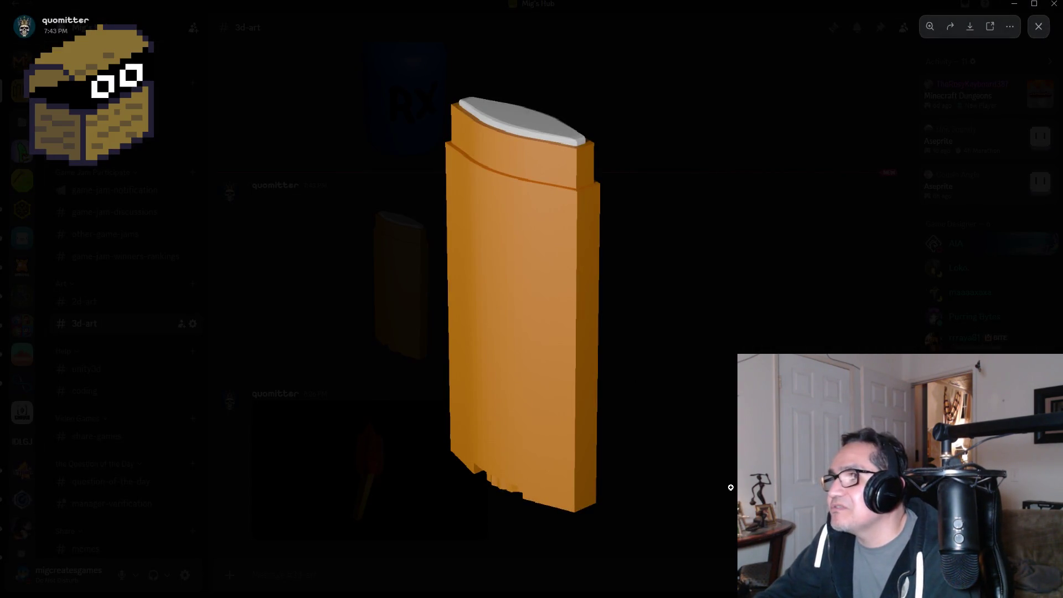
scroll(729, 486, "up", 2)
scroll(635, 560, "down", 3)
left_click(636, 560)
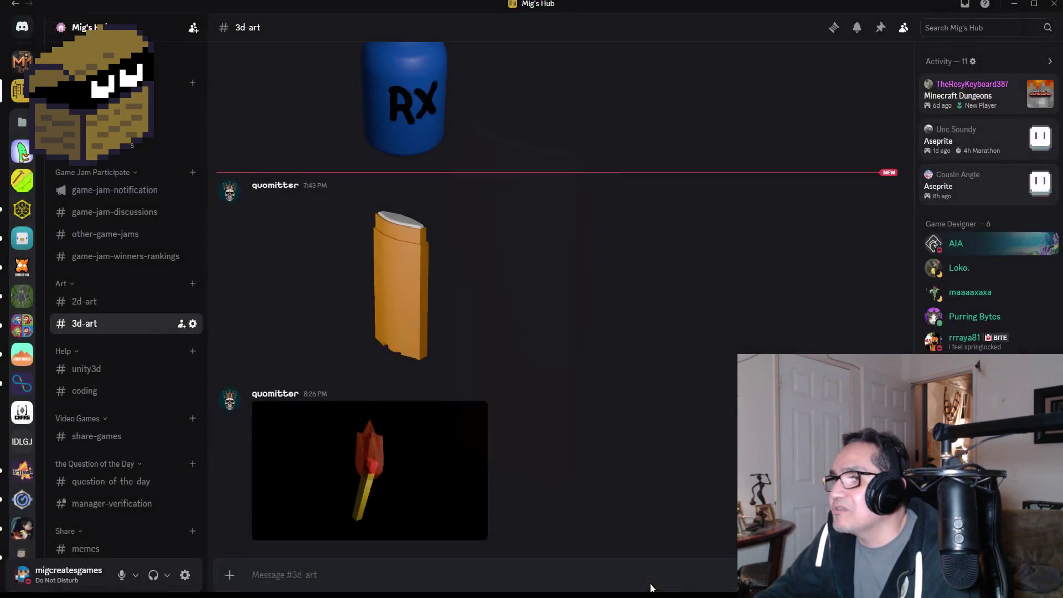
- Zoom in and out on the matchstick torch image, close it, and return to Unity
left_click(404, 463)
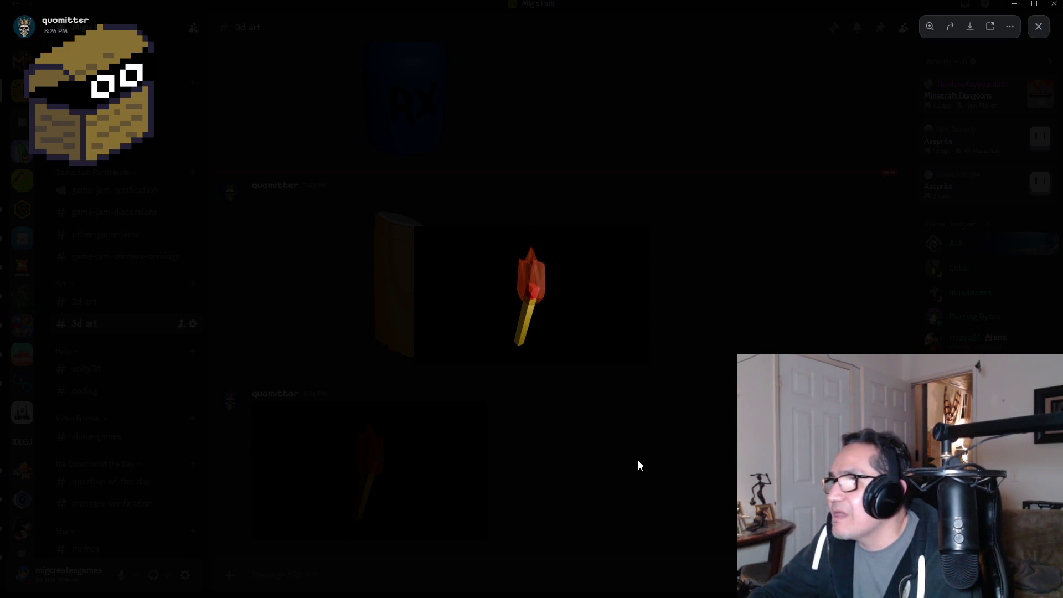
left_click(605, 350)
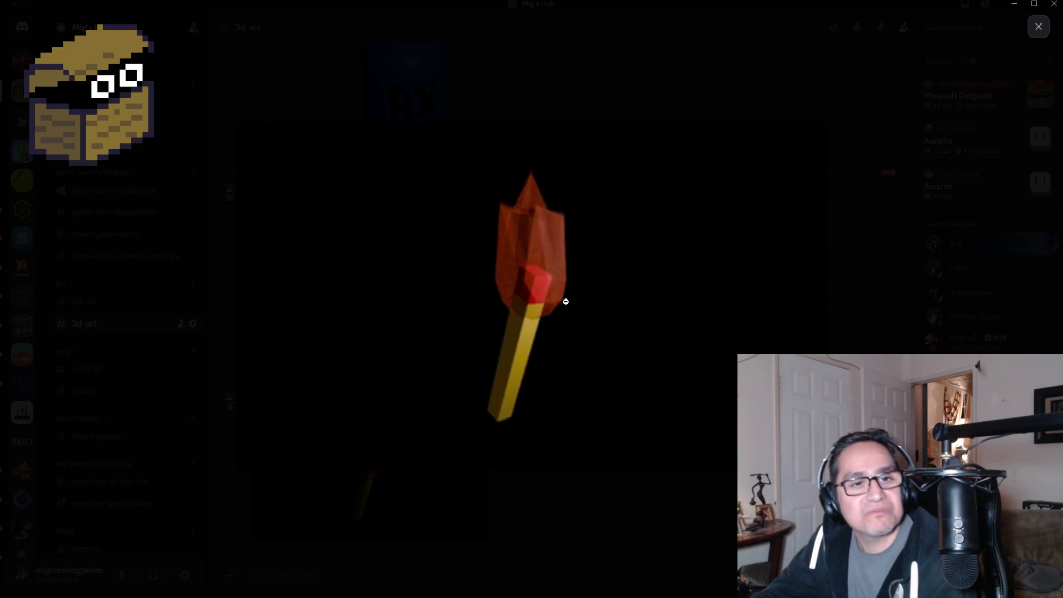
left_click(609, 403)
left_click(626, 469)
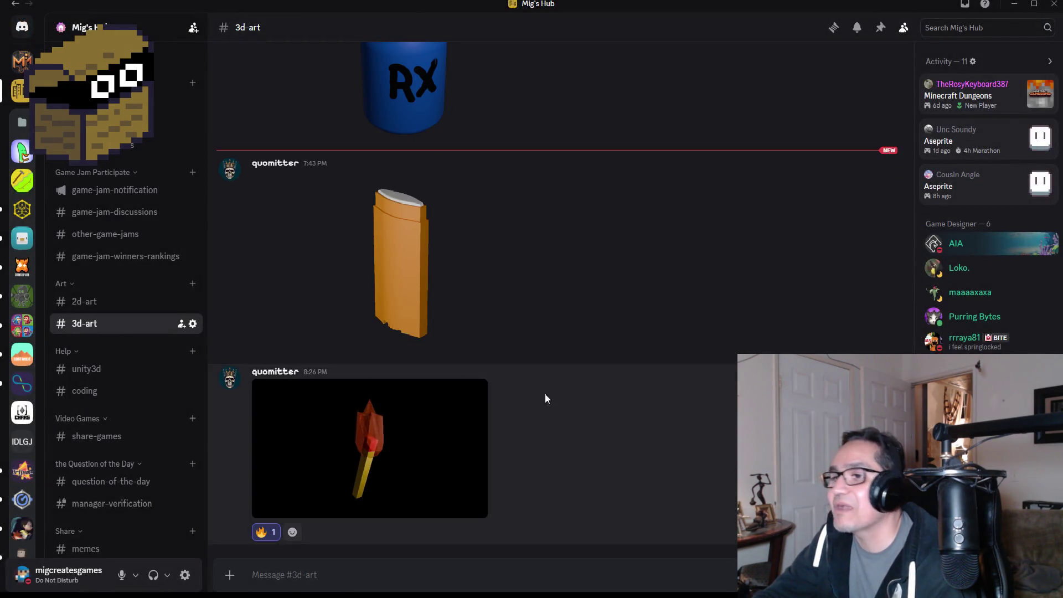
key("alt+Tab")
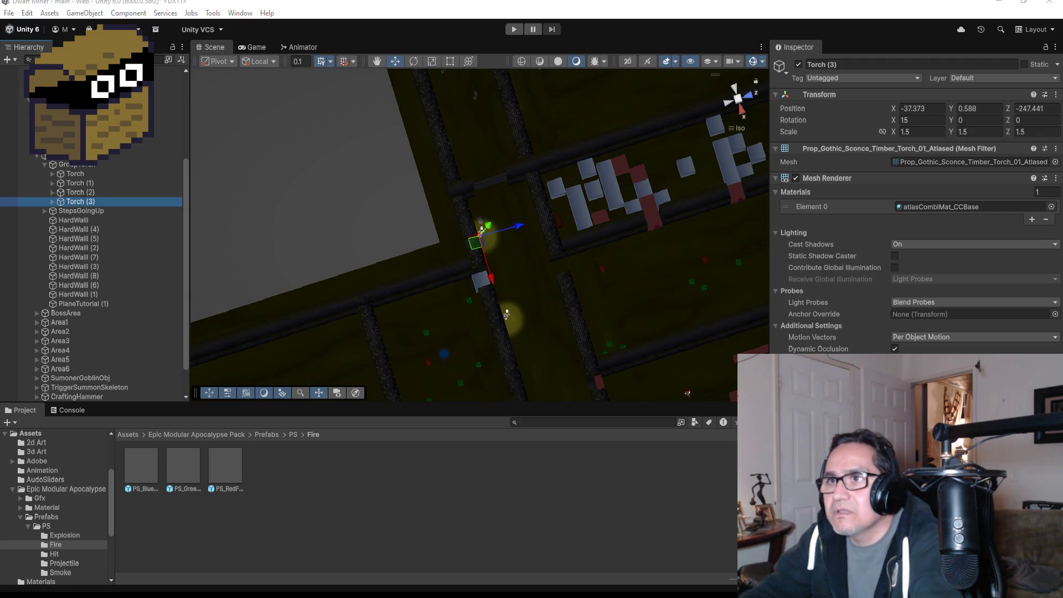
- In Top view, duplicate Torch (3) into Torch (4) and slide it left to X -50.773
left_click_drag(81, 211, 90, 202)
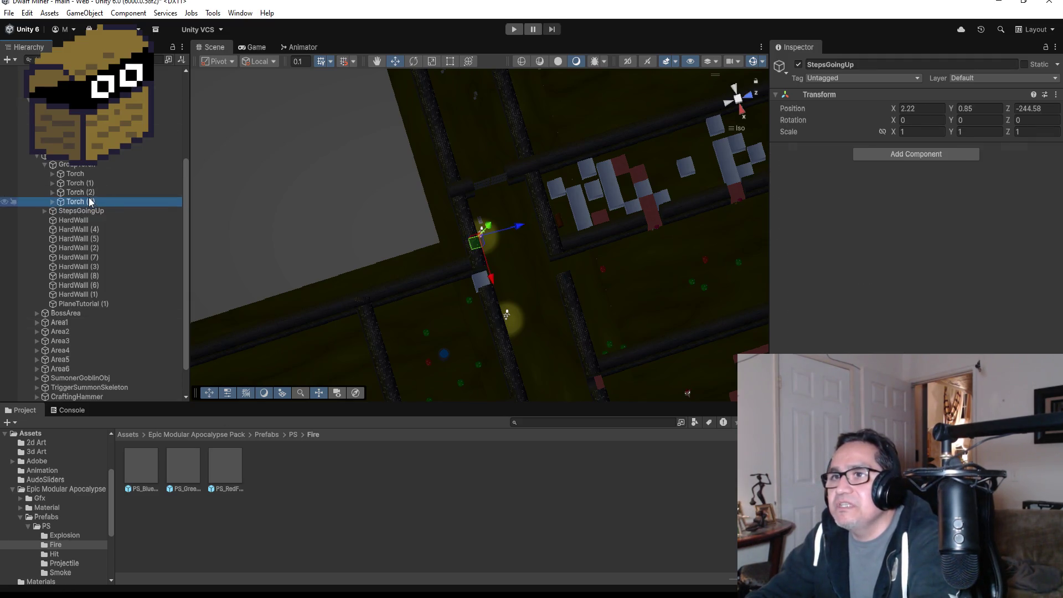
left_click(90, 202)
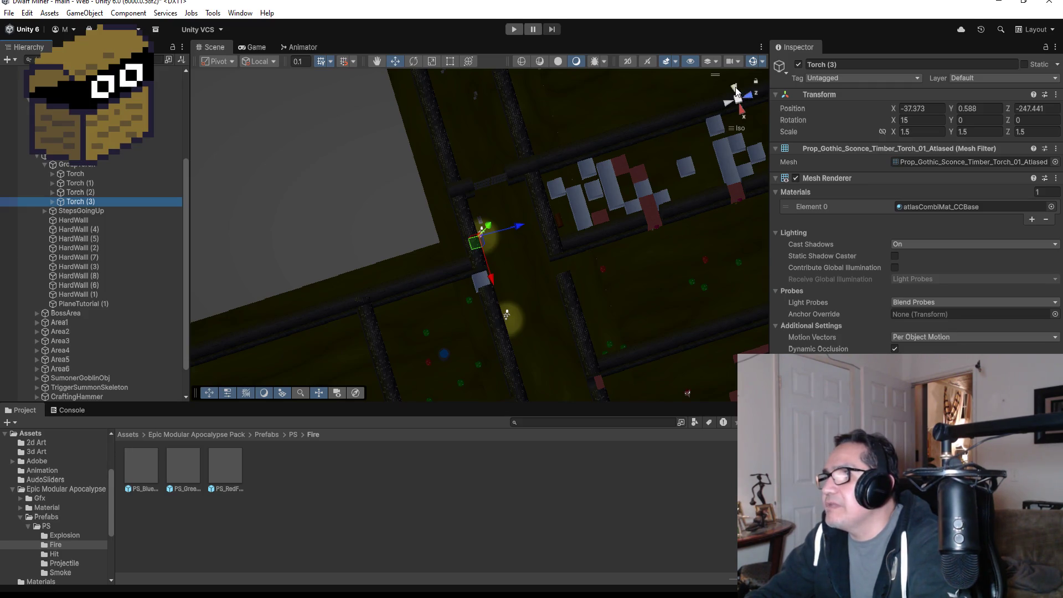
left_click(735, 89)
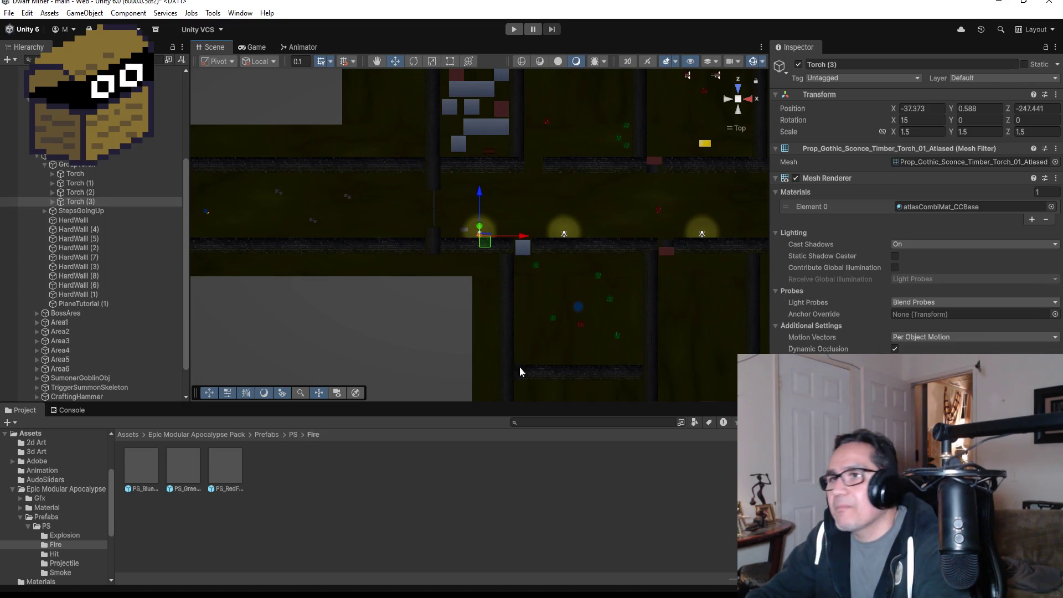
left_click(76, 203)
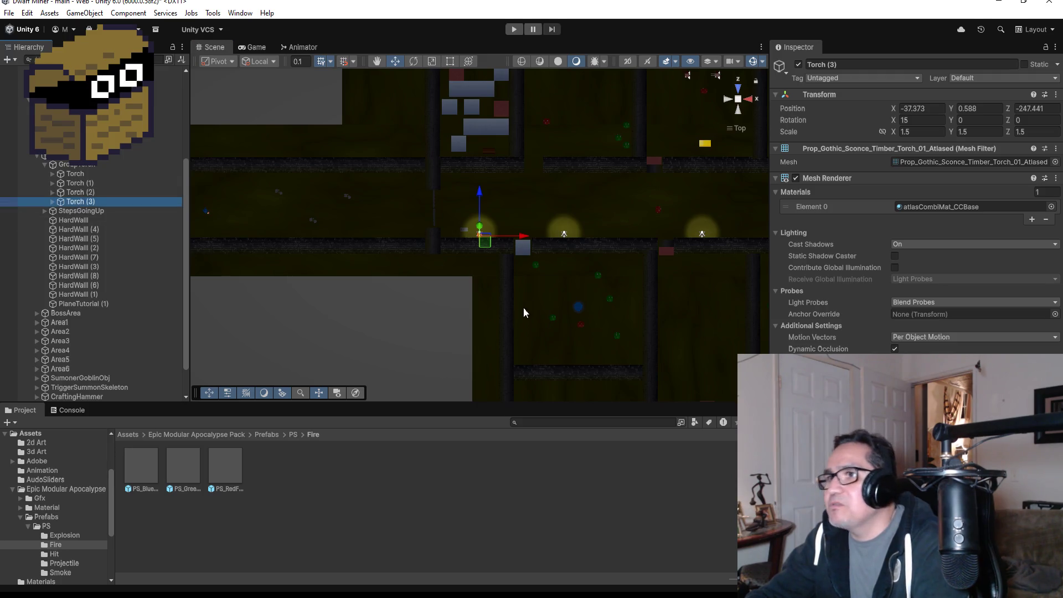
key("ctrl+d")
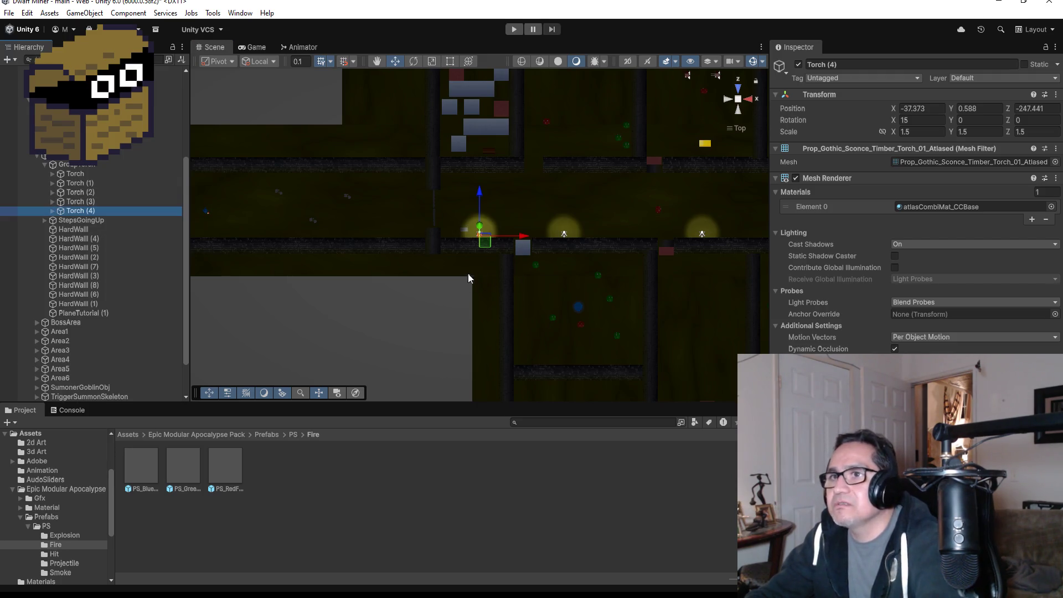
left_click_drag(522, 239, 389, 239)
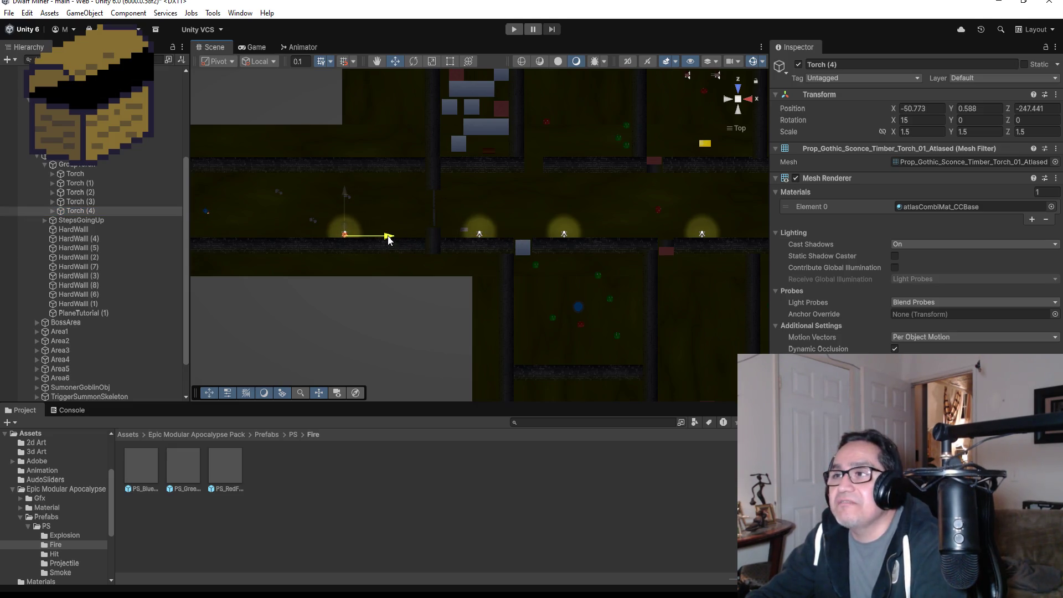
scroll(424, 252, "down", 3)
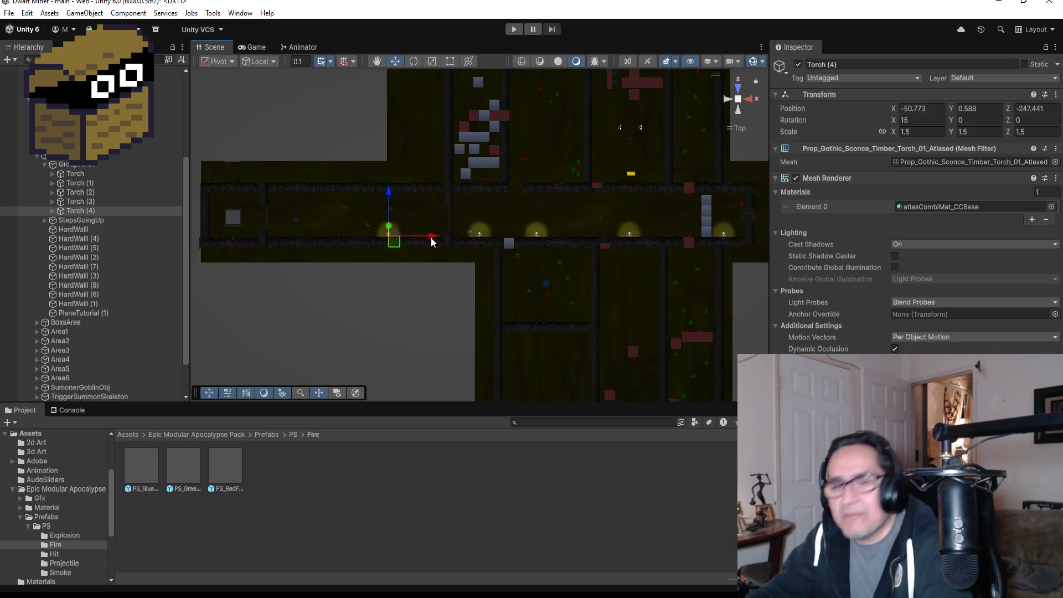
- Duplicate again as Torch (5) and place it further left at X -61.073
key("ctrl+d")
left_click_drag(432, 239, 363, 239)
scroll(470, 253, "down", 2)
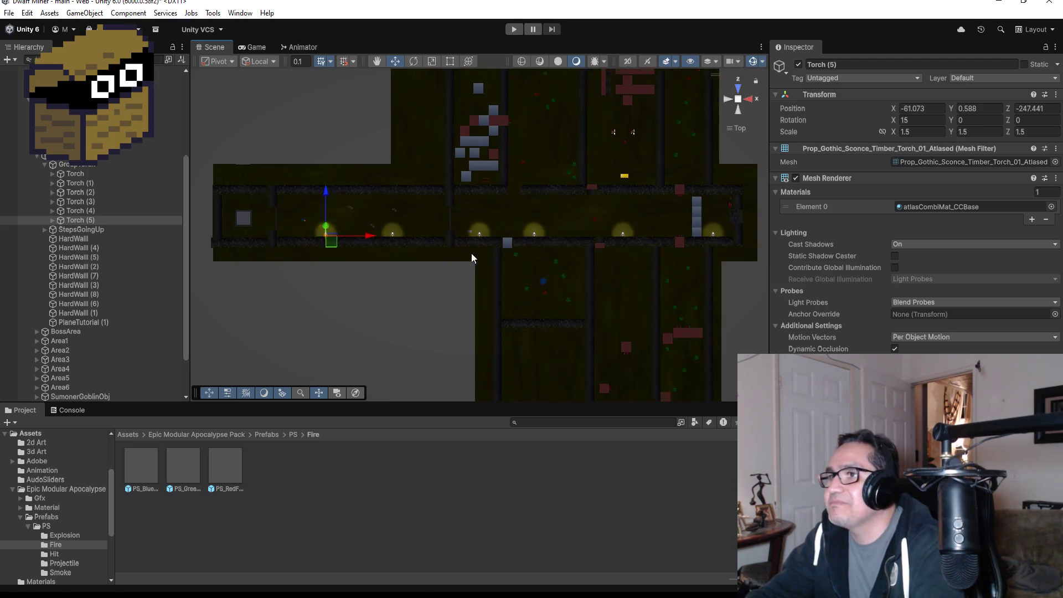
left_click(93, 219)
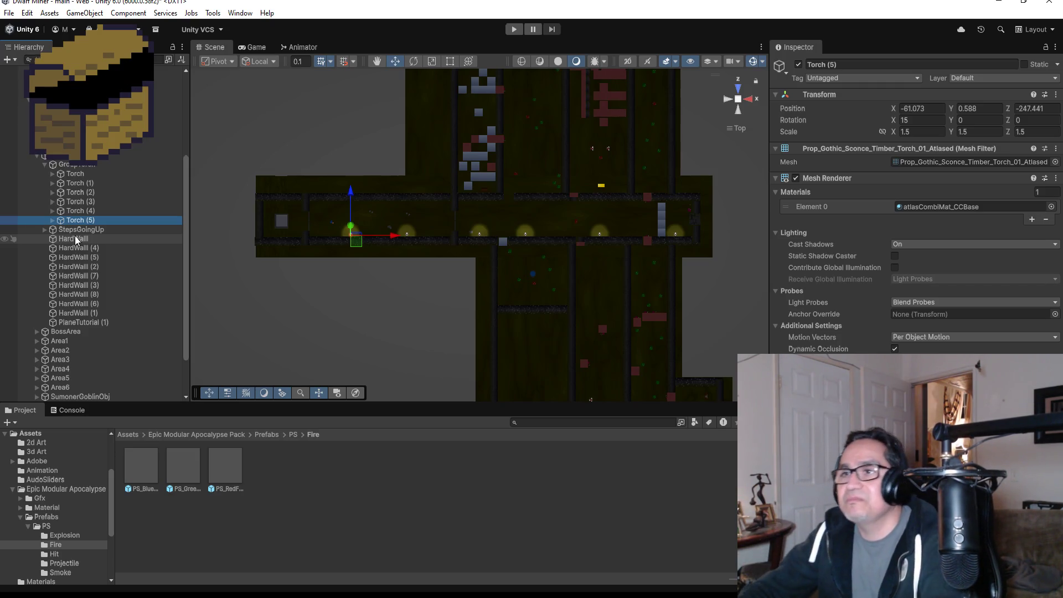
- Duplicate Torch (5) into Torch (6) and move it over to the side corridor wall
left_click(112, 247)
left_click(95, 220)
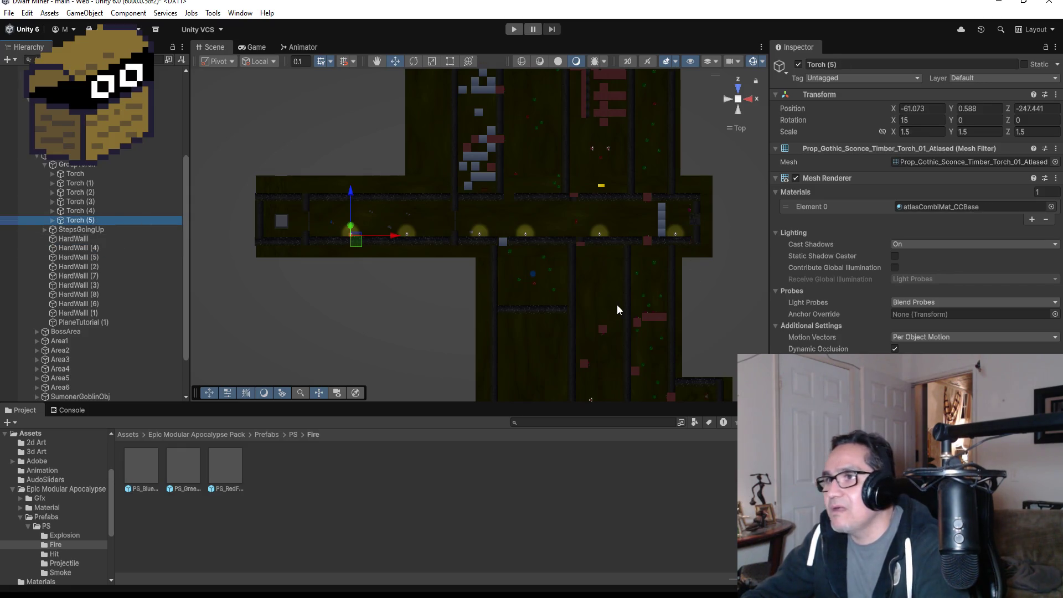
key("ctrl+d")
left_click_drag(347, 193, 351, 142)
left_click_drag(400, 179, 707, 202)
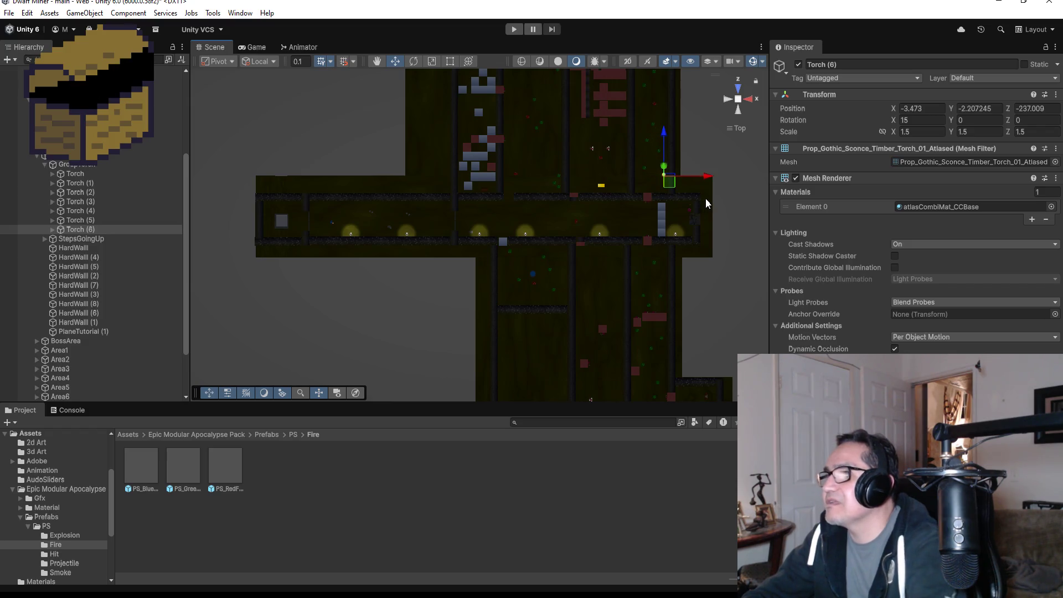
key("f")
scroll(620, 208, "down", 5)
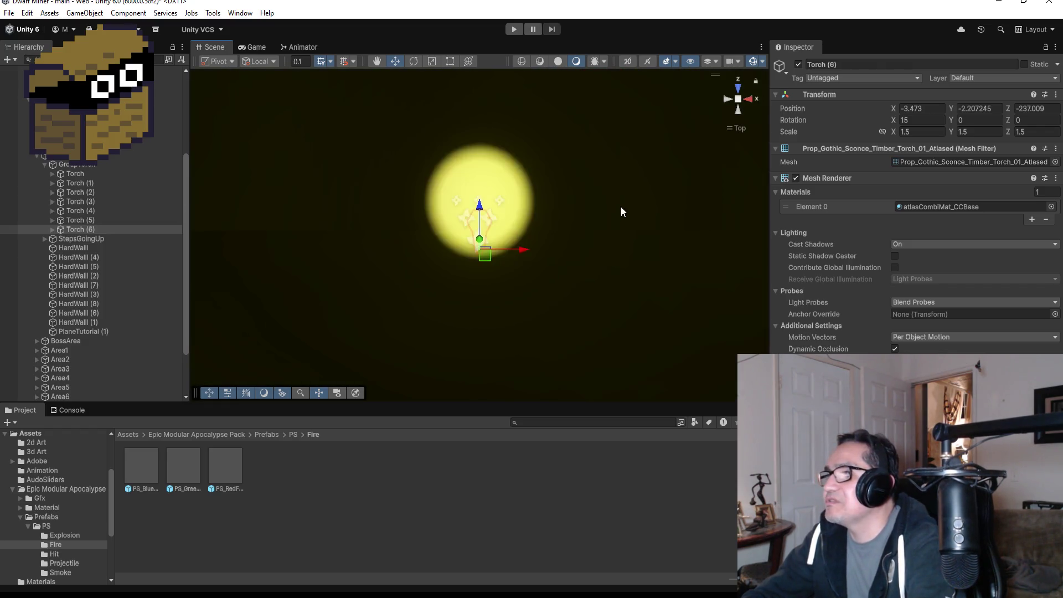
scroll(603, 207, "down", 2)
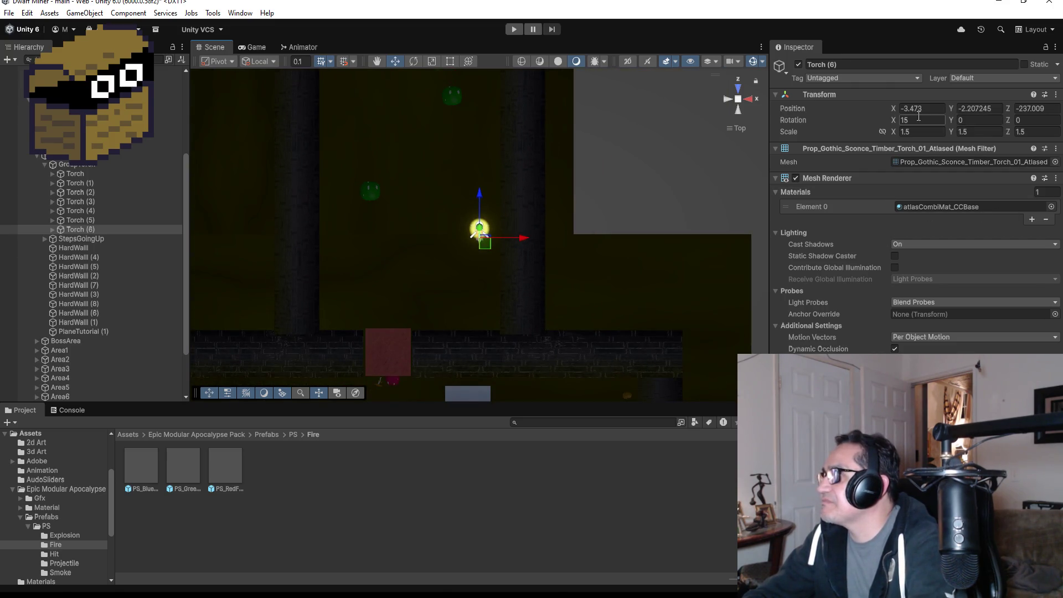
- Turn Torch (6) to -90 on Y and place it at X -2.5, Y -1.95
type("90")
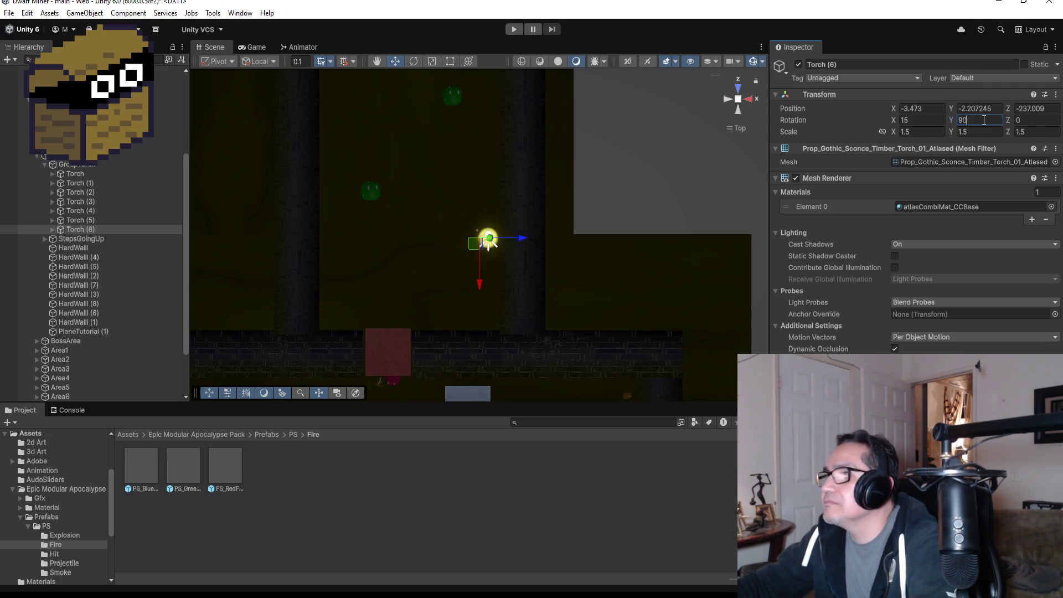
key("BackSpace")
key("BackSpace")
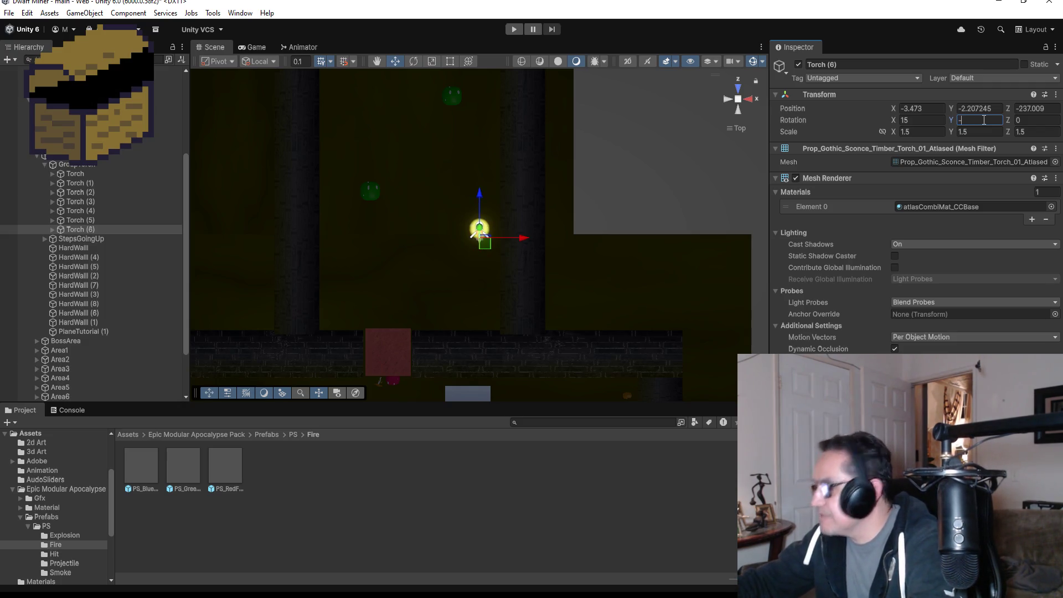
type("90")
left_click_drag(432, 239, 463, 239)
key("f")
scroll(639, 248, "down", 5)
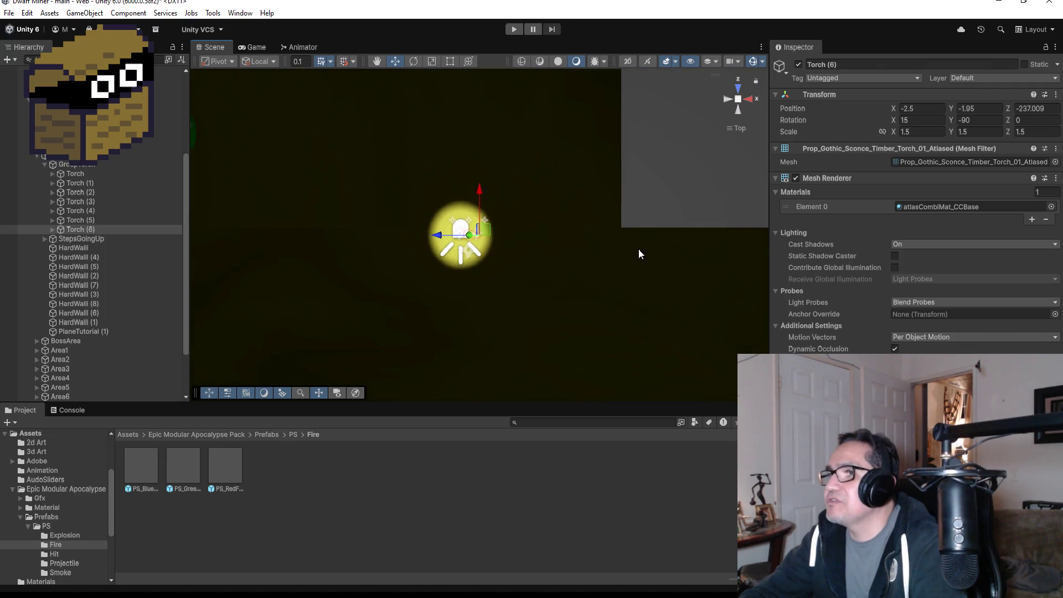
mouse_move(478, 317)
left_mouse_down()
mouse_move(666, 257)
mouse_move(576, 178)
mouse_move(487, 188)
left_mouse_up()
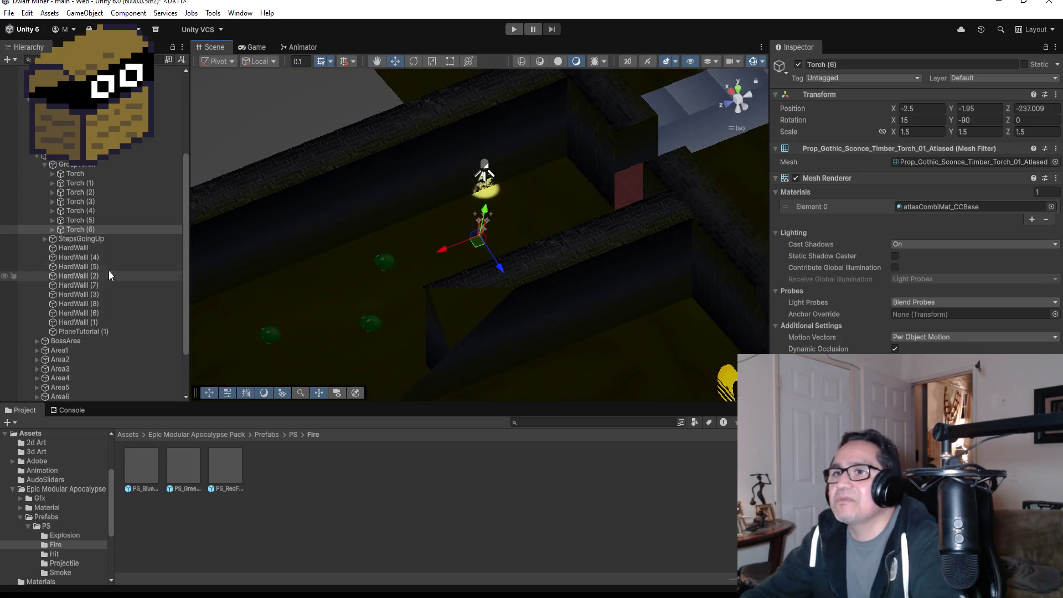
- Delete Torch (6), then frame the first Torch in Top view
right_click(96, 227)
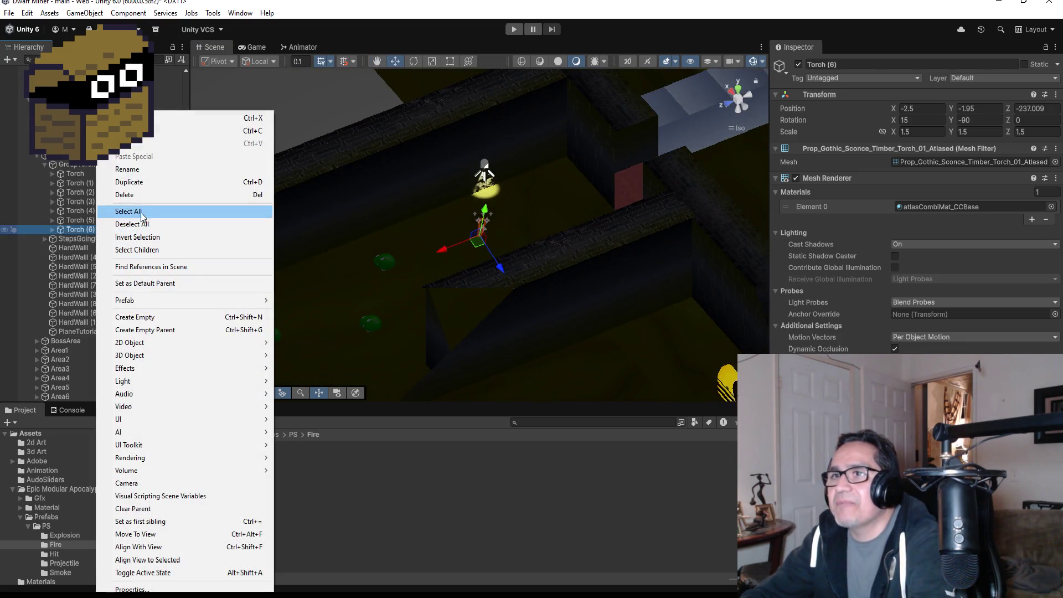
left_click(126, 194)
double_click(90, 220)
mouse_move(514, 310)
left_mouse_down()
mouse_move(560, 307)
mouse_move(499, 305)
left_mouse_up()
scroll(500, 304, "down", 3)
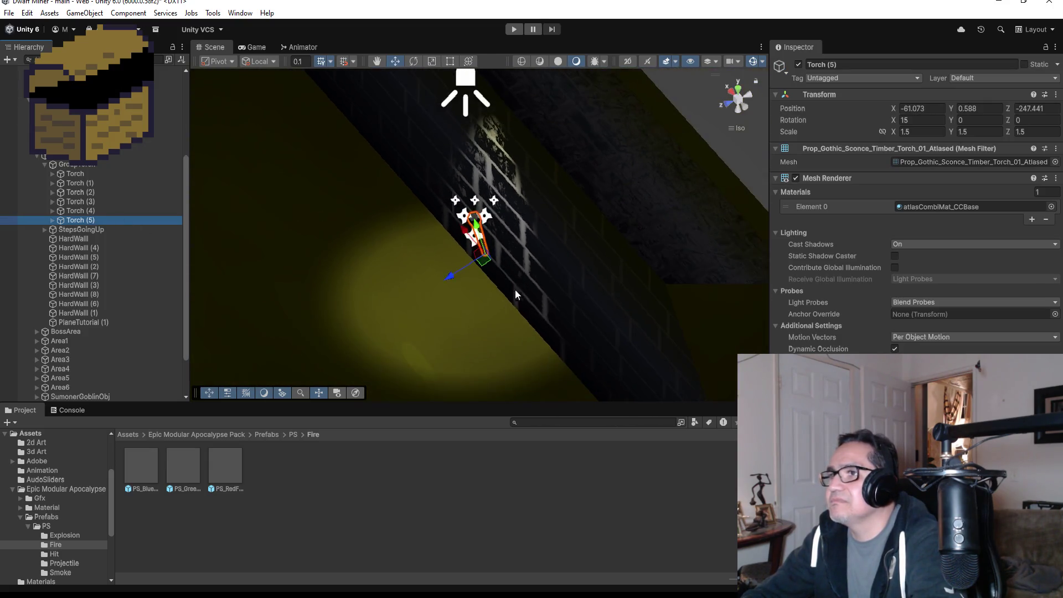
left_click(737, 91)
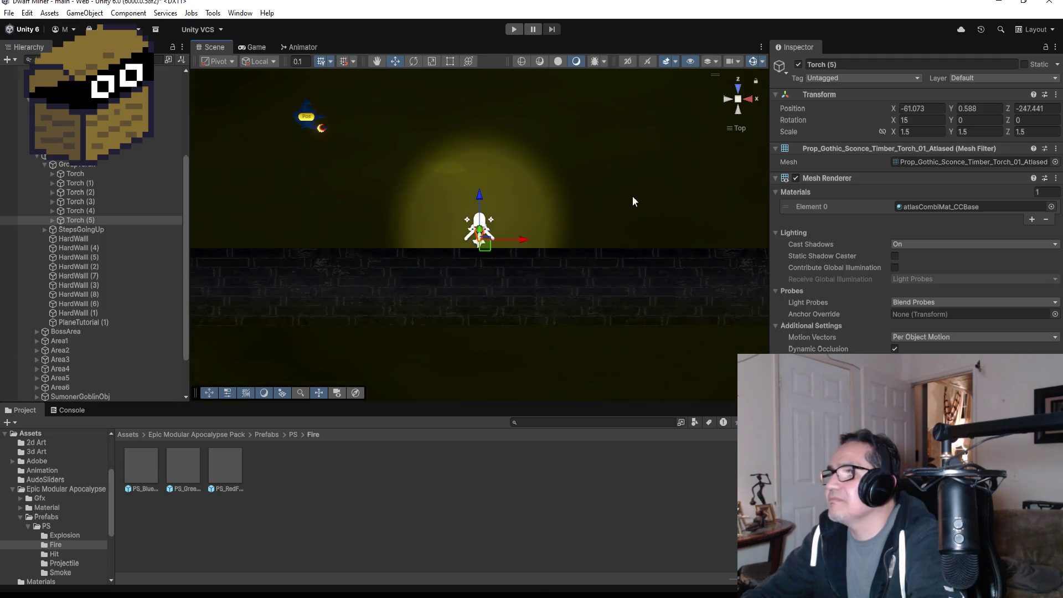
double_click(82, 174)
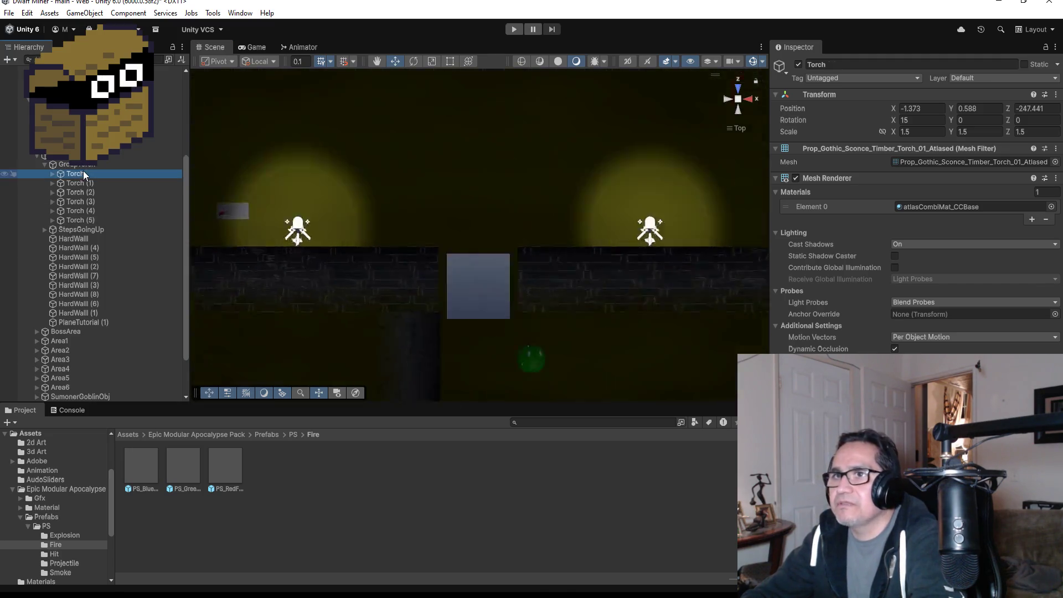
scroll(599, 238, "down", 5)
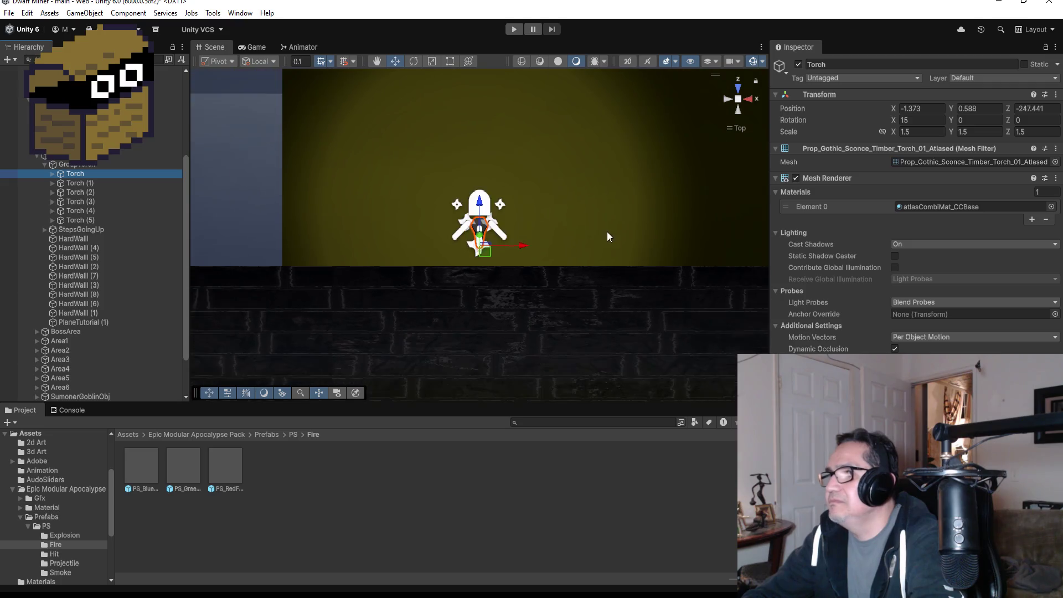
- Confirm the first Torch's X rotation at 15, duplicate it as Torch (6), and move it below Torch (5)
left_click(934, 120)
type("0")
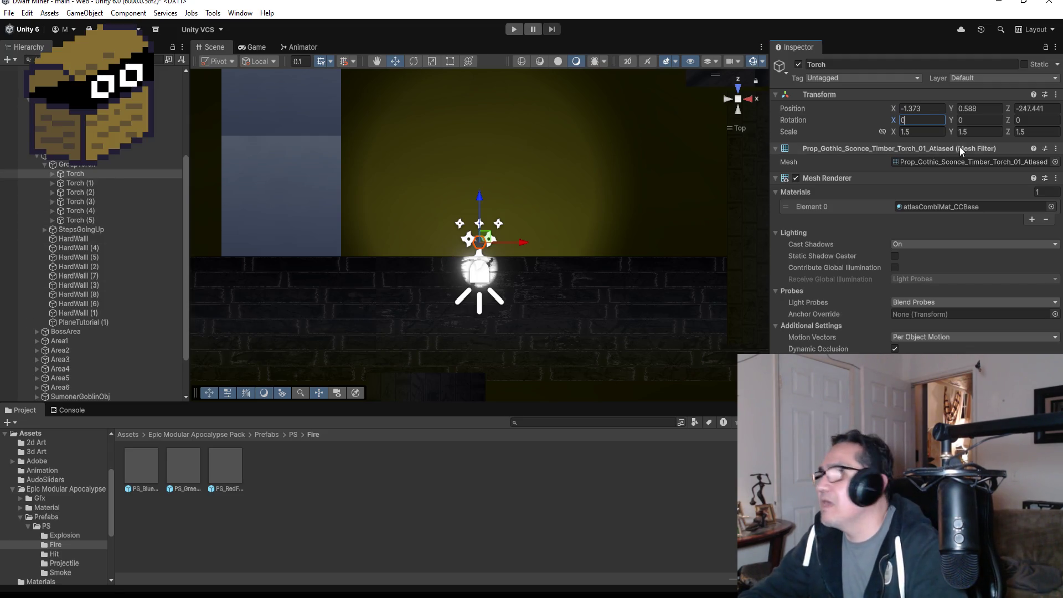
type("15")
key("Return")
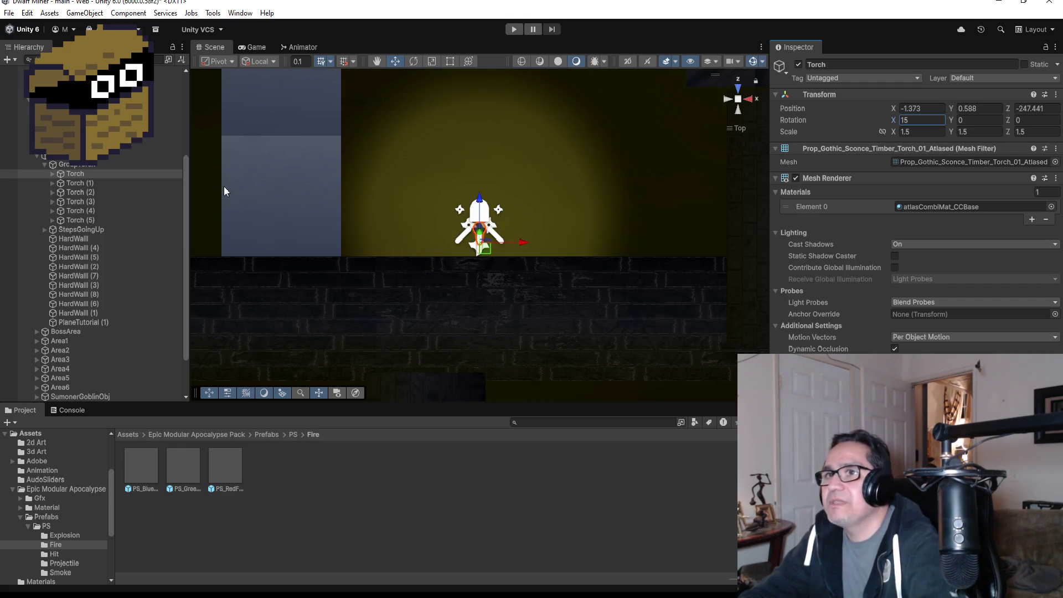
left_click(93, 175)
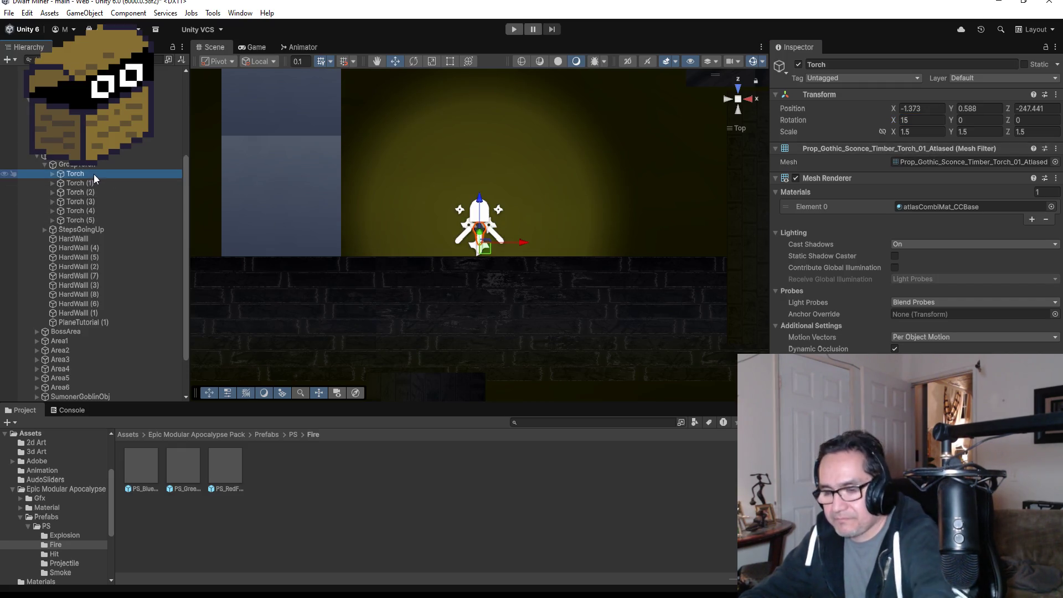
key("ctrl+d")
mouse_move(95, 184)
left_mouse_down()
mouse_move(91, 234)
mouse_move(122, 236)
left_mouse_up()
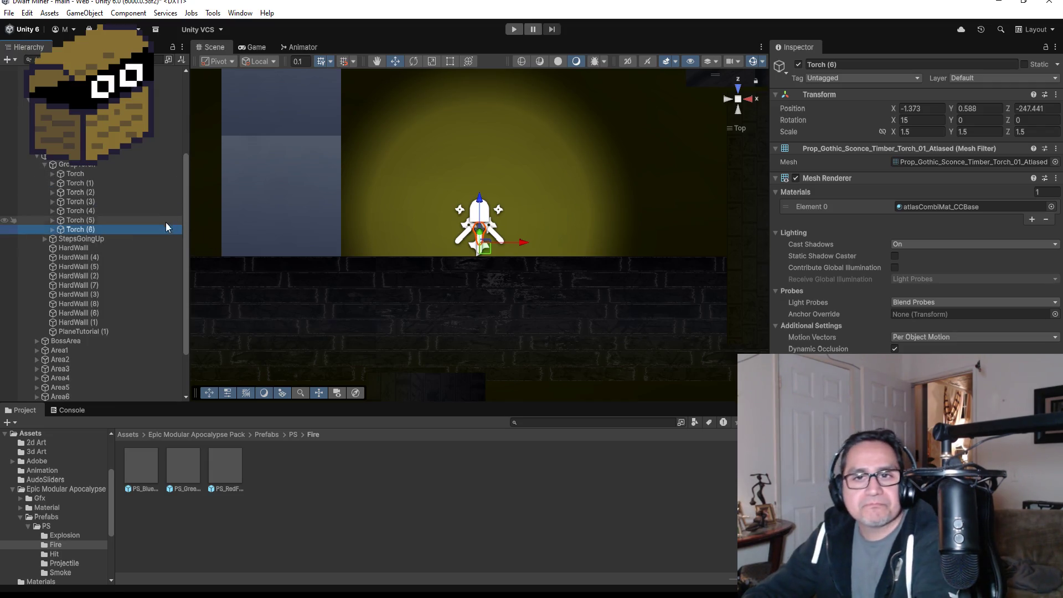
- Set Torch (6)'s X rotation to 0 and move it to -3.473, 0.588, -238.841 in the upper corridor
left_click(922, 120)
type("0")
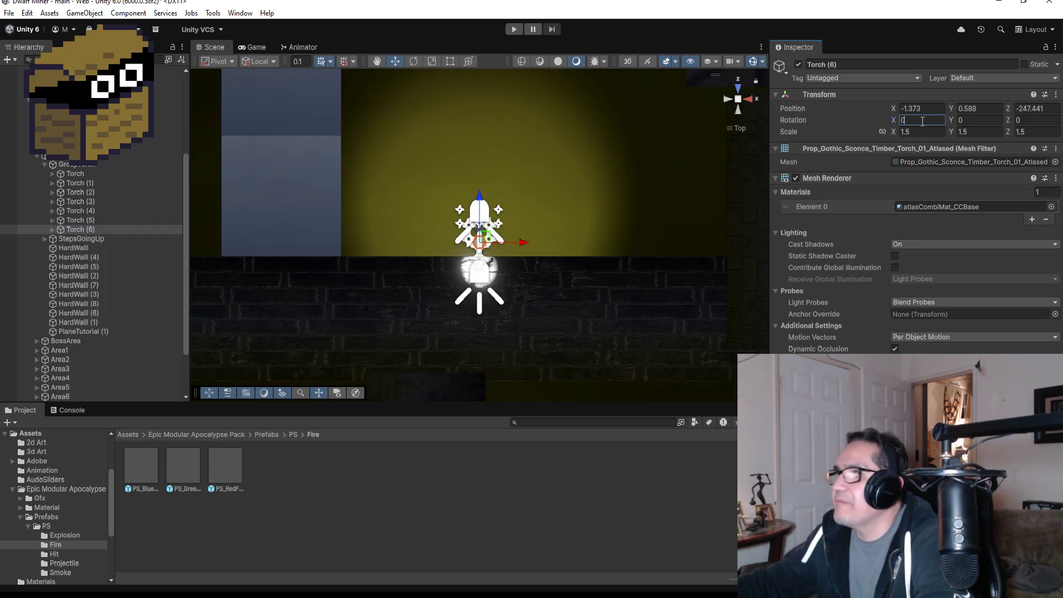
scroll(476, 181, "down", 10)
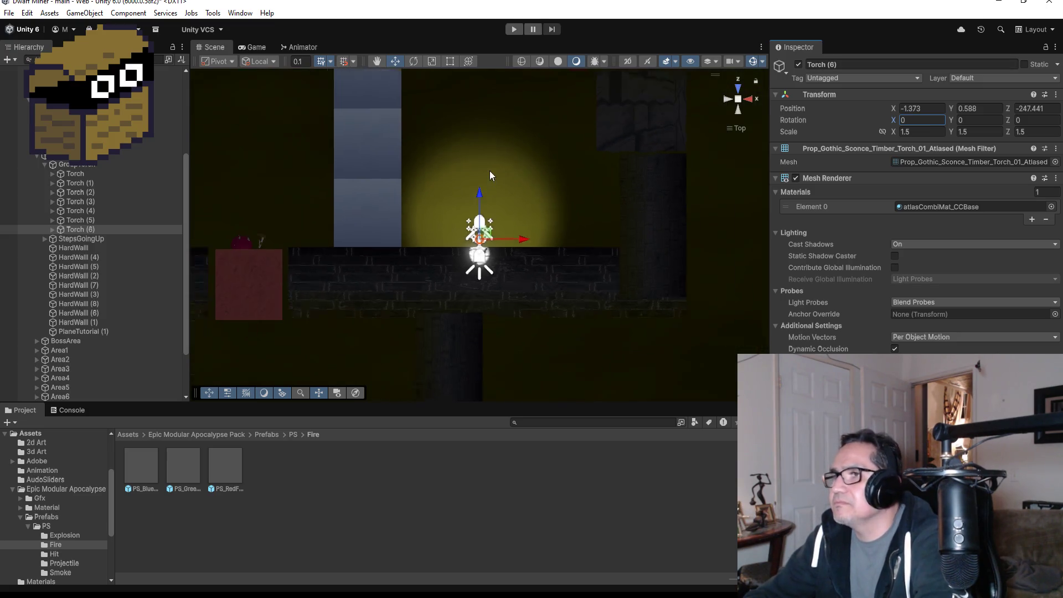
scroll(491, 188, "down", 3)
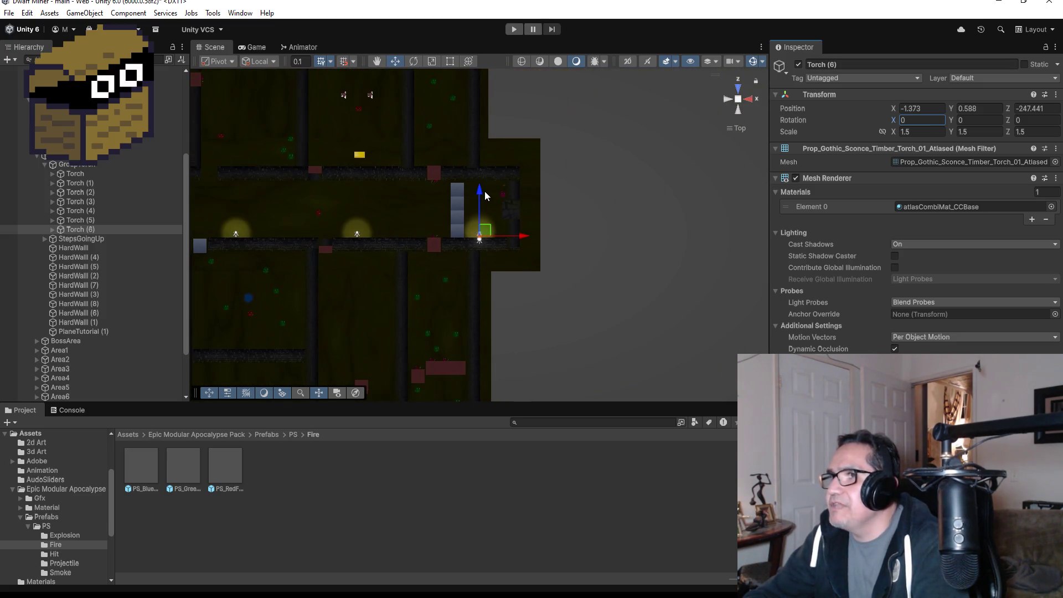
left_click_drag(484, 191, 495, 113)
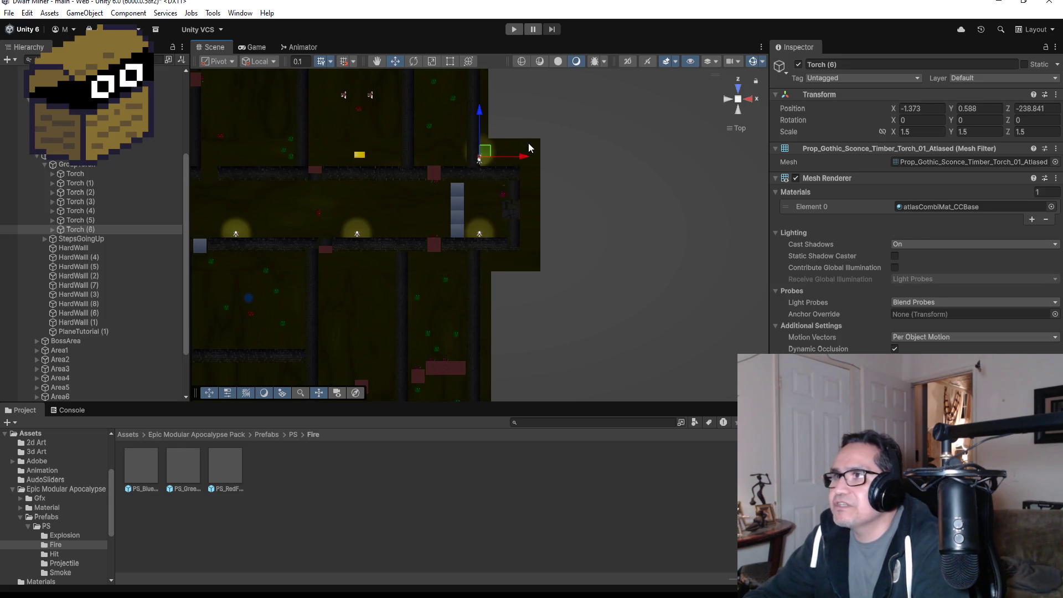
left_click_drag(525, 160, 505, 161)
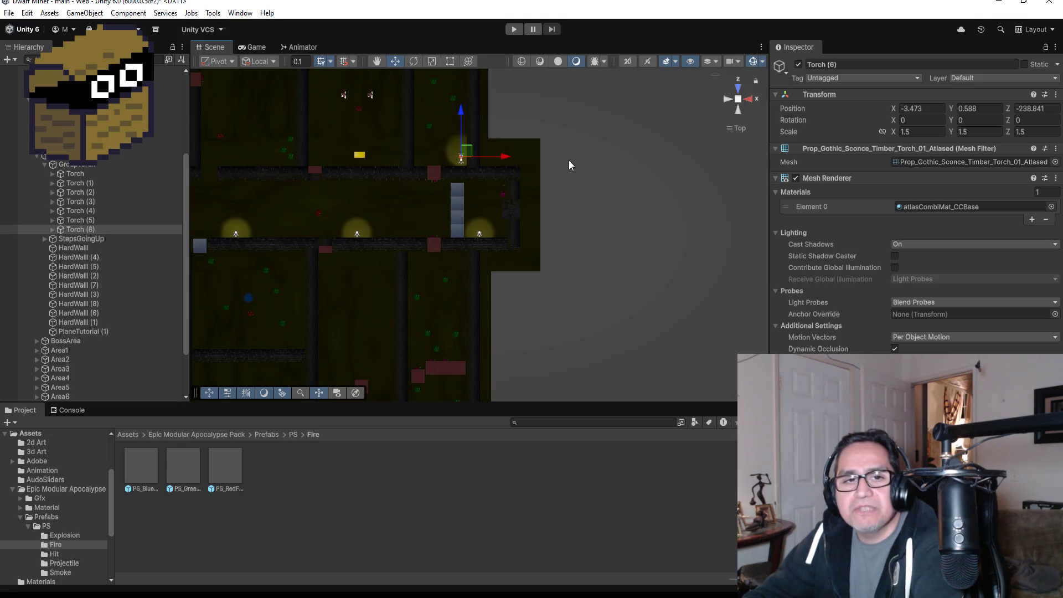
- Rotate Torch (6) to -90 on Y and place it at -2.79, 0.588, -237.04 on the side wall
double_click(100, 228)
scroll(580, 207, "down", 5)
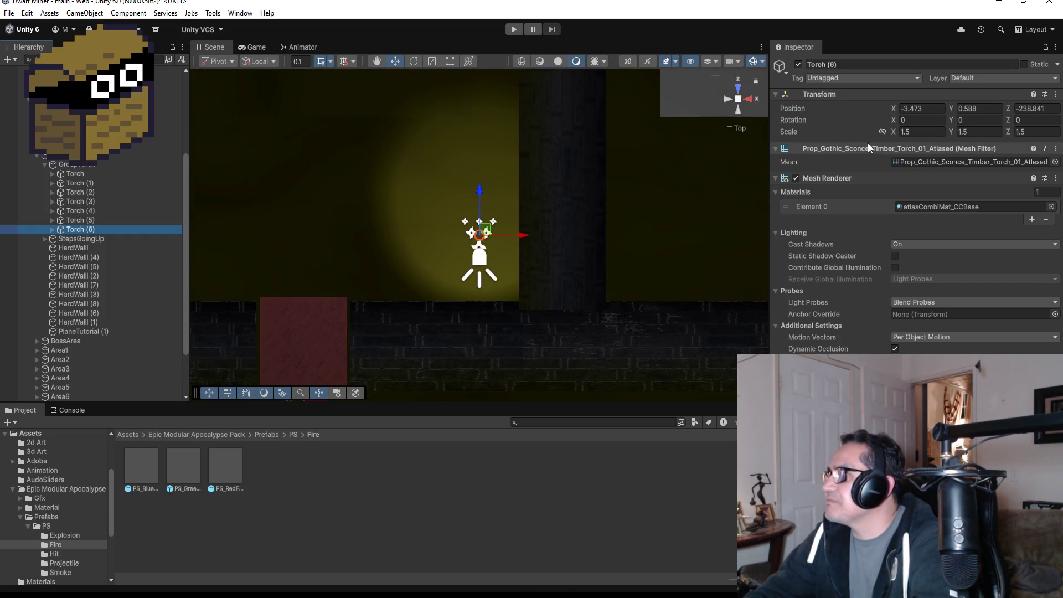
left_click(976, 111)
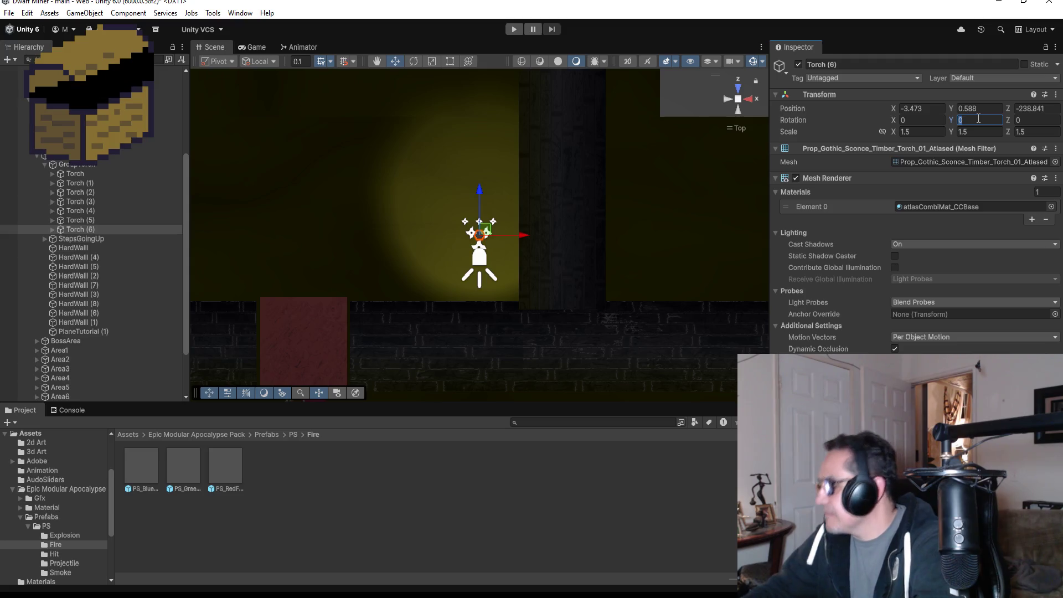
type("-90")
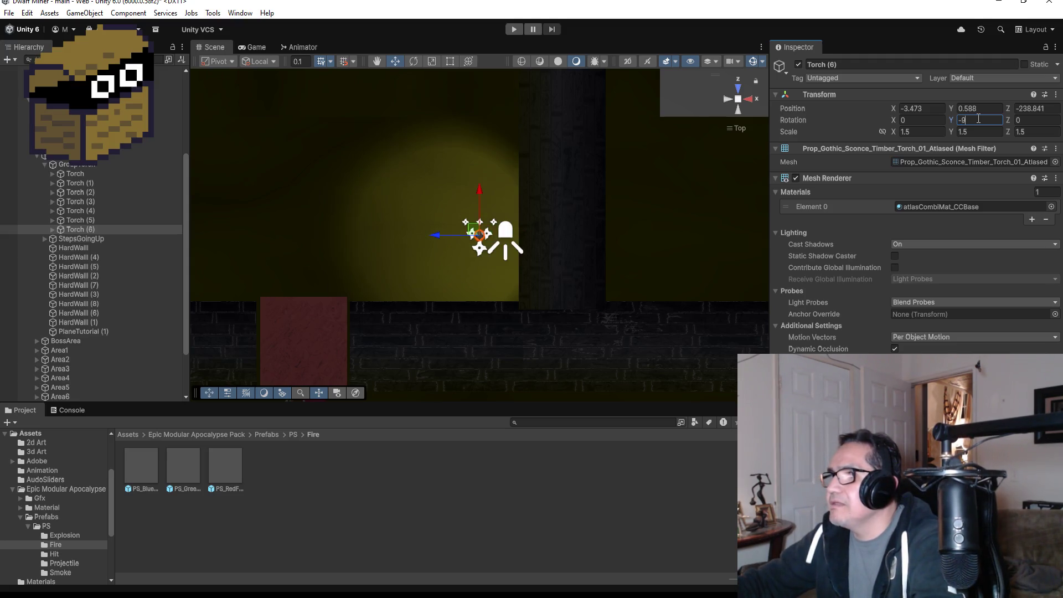
scroll(487, 202, "down", 5)
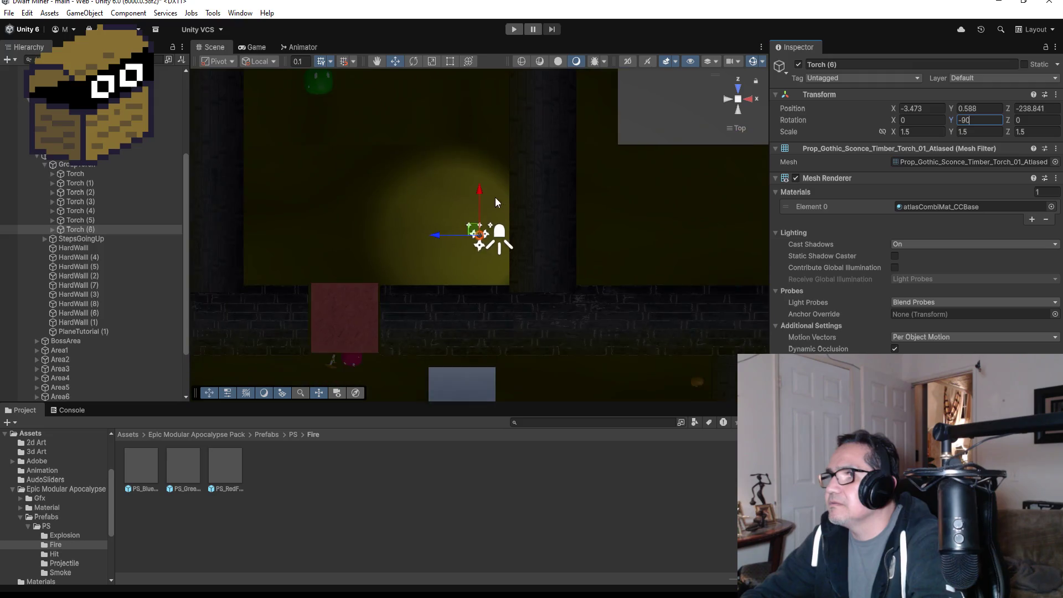
left_click_drag(482, 176, 482, 143)
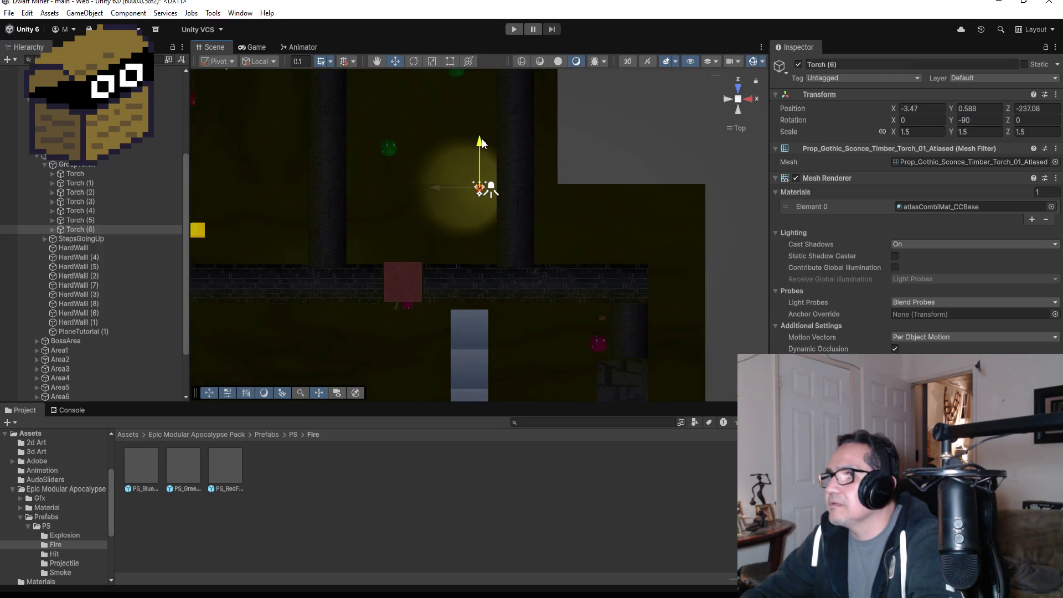
left_click_drag(440, 188, 459, 190)
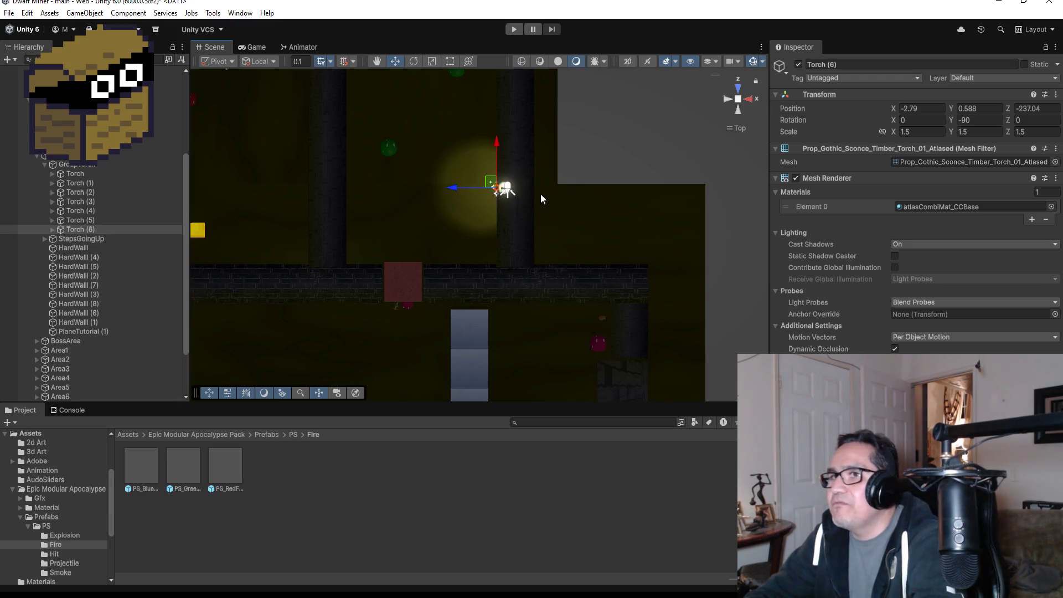
left_click(80, 237)
double_click(79, 230)
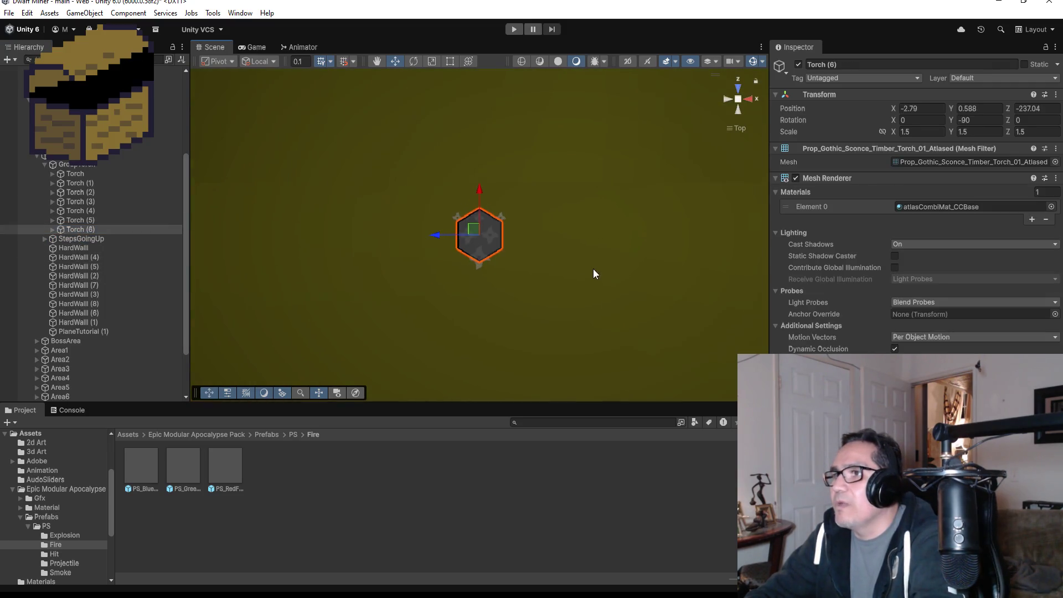
- Set Torch (6)'s X rotation to 15 and seat it on the brick wall at -2.817, 0.581, -237.04
scroll(589, 276, "down", 4)
left_click(919, 119)
type("15")
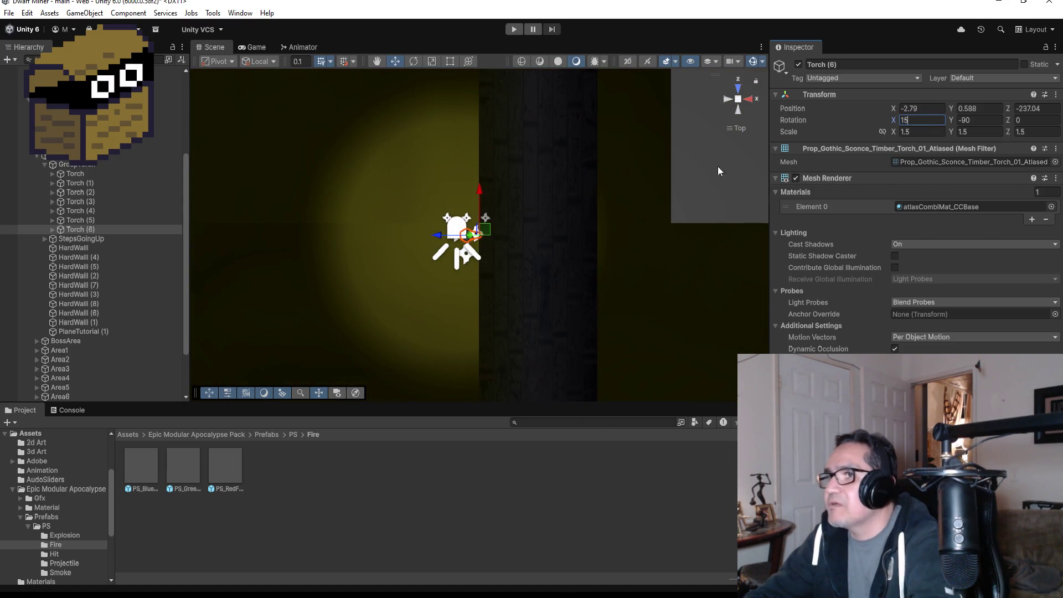
mouse_move(513, 319)
left_mouse_down()
mouse_move(501, 310)
mouse_move(528, 305)
mouse_move(514, 297)
mouse_move(533, 304)
left_mouse_up()
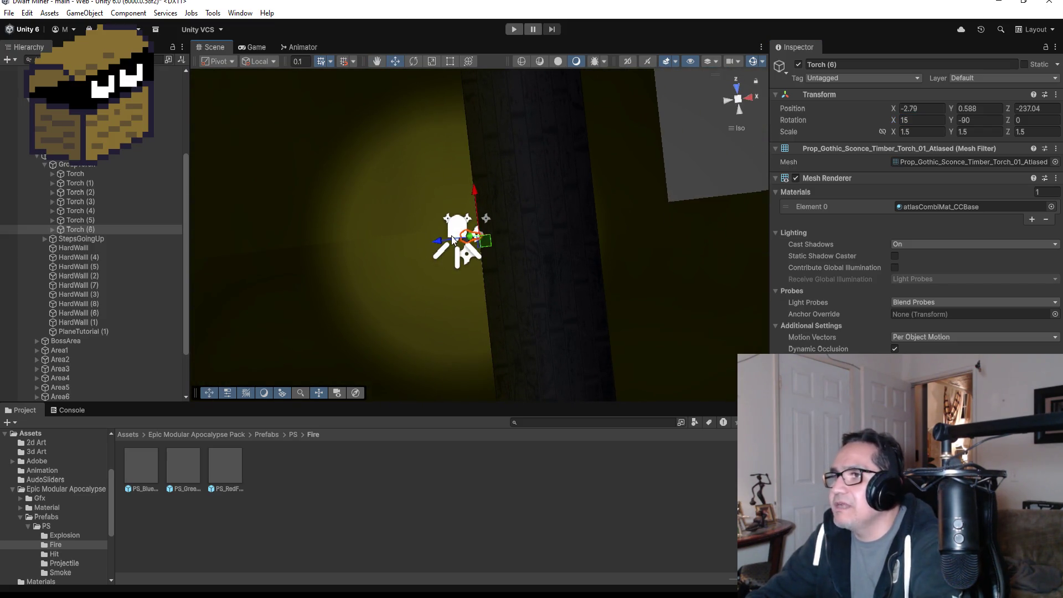
mouse_move(438, 241)
left_mouse_down()
mouse_move(426, 242)
mouse_move(440, 241)
left_mouse_up()
mouse_move(528, 285)
left_mouse_down()
mouse_move(622, 232)
mouse_move(631, 250)
left_mouse_up()
mouse_move(506, 280)
left_mouse_down()
mouse_move(521, 286)
mouse_move(516, 277)
left_mouse_up()
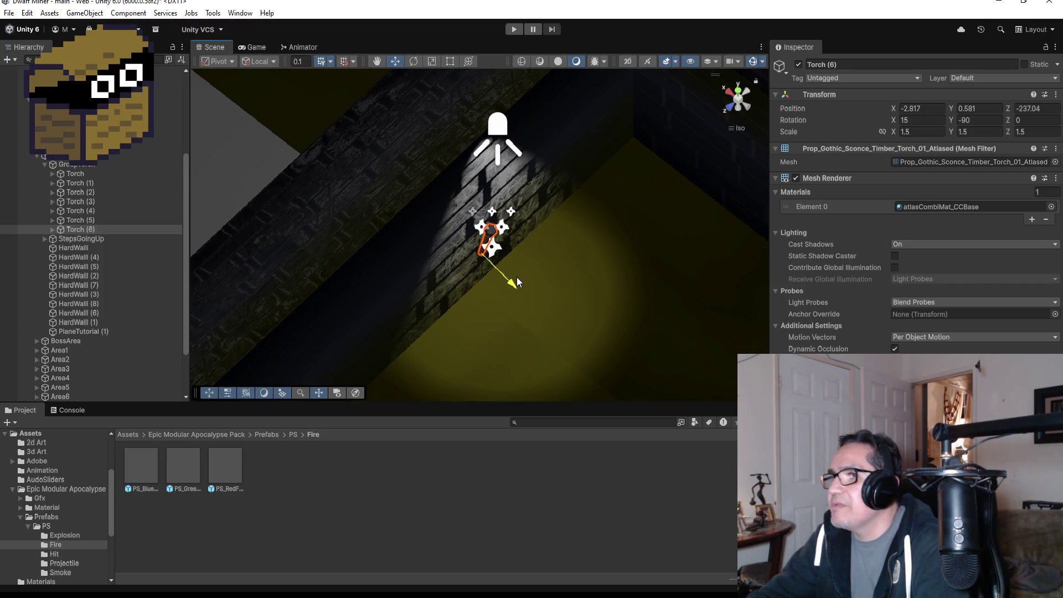
left_click_drag(579, 287, 635, 269)
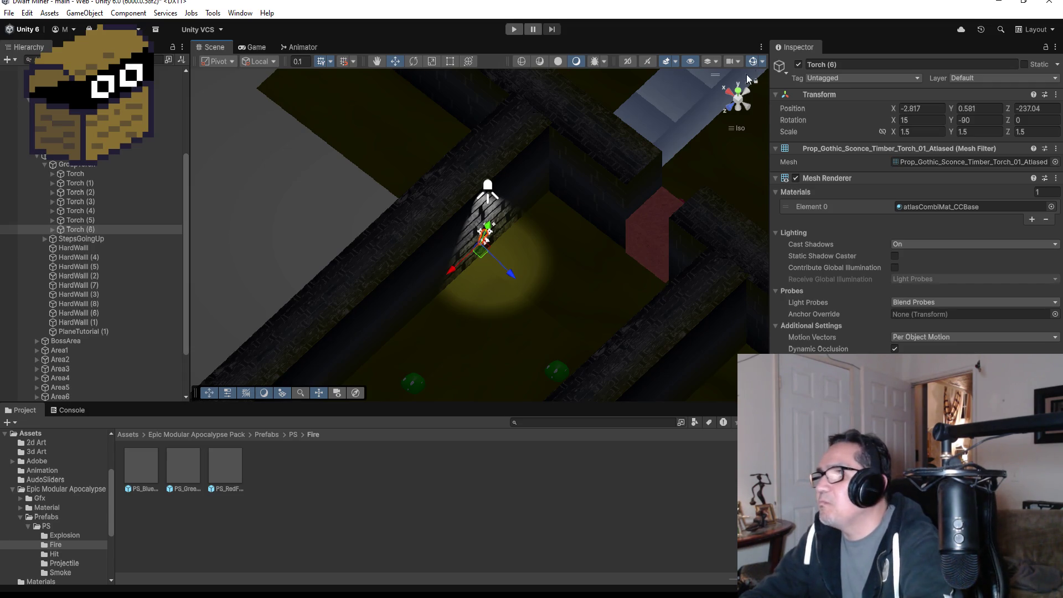
left_click(737, 90)
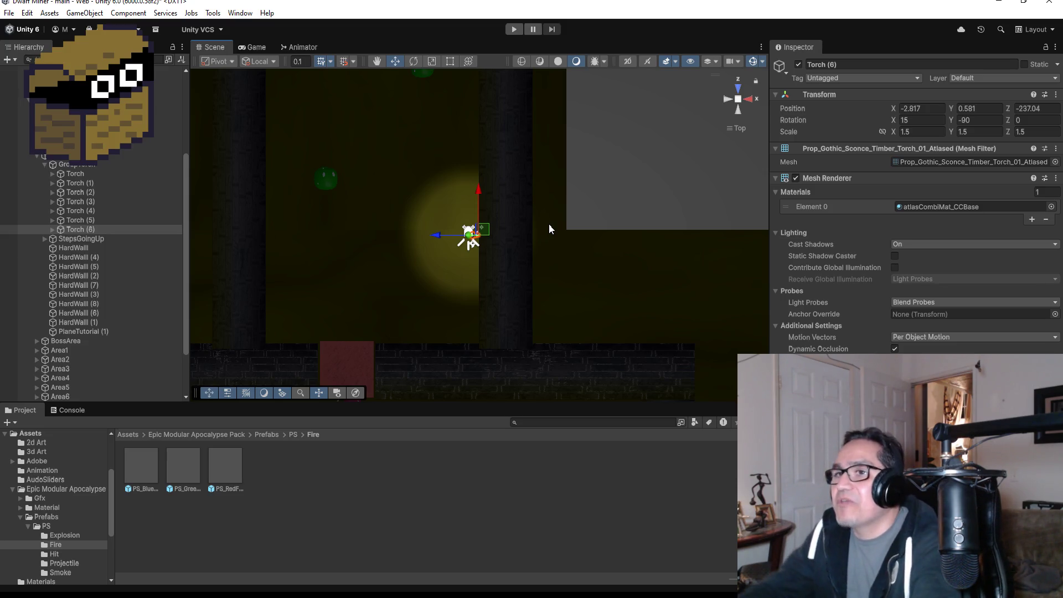
- Duplicate Torch (6) as Torch (7) and move it up the side corridor to Z -226.74
left_click(97, 241)
left_click(95, 228)
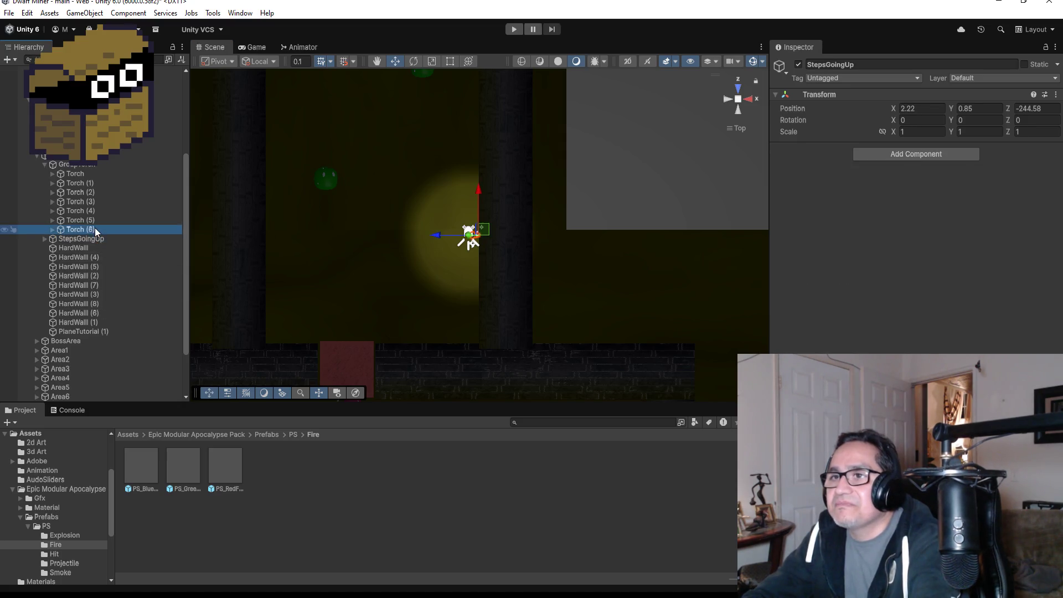
scroll(403, 251, "down", 5)
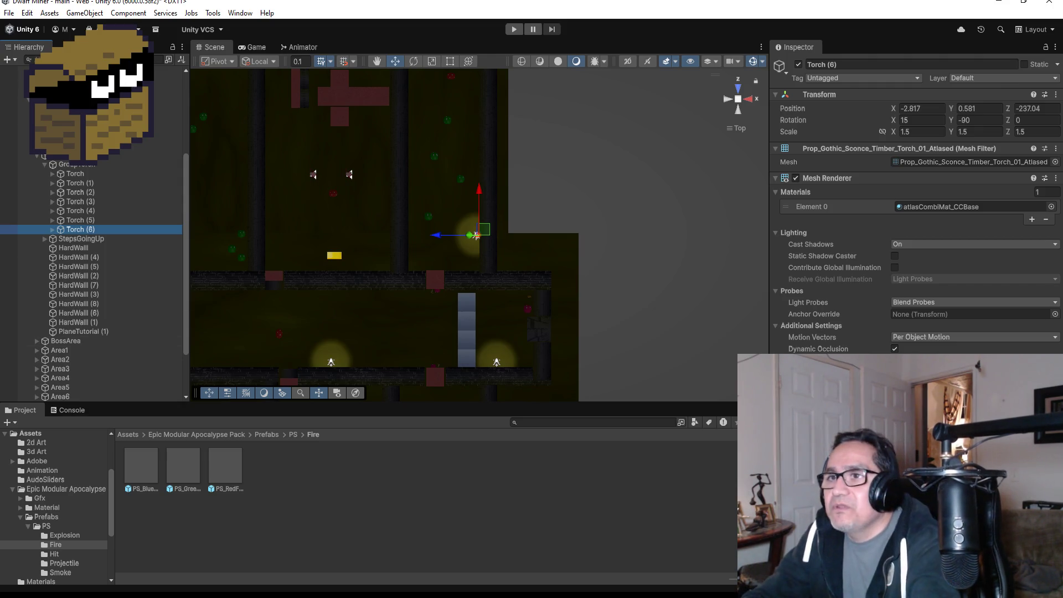
left_click(83, 267)
left_click(81, 229)
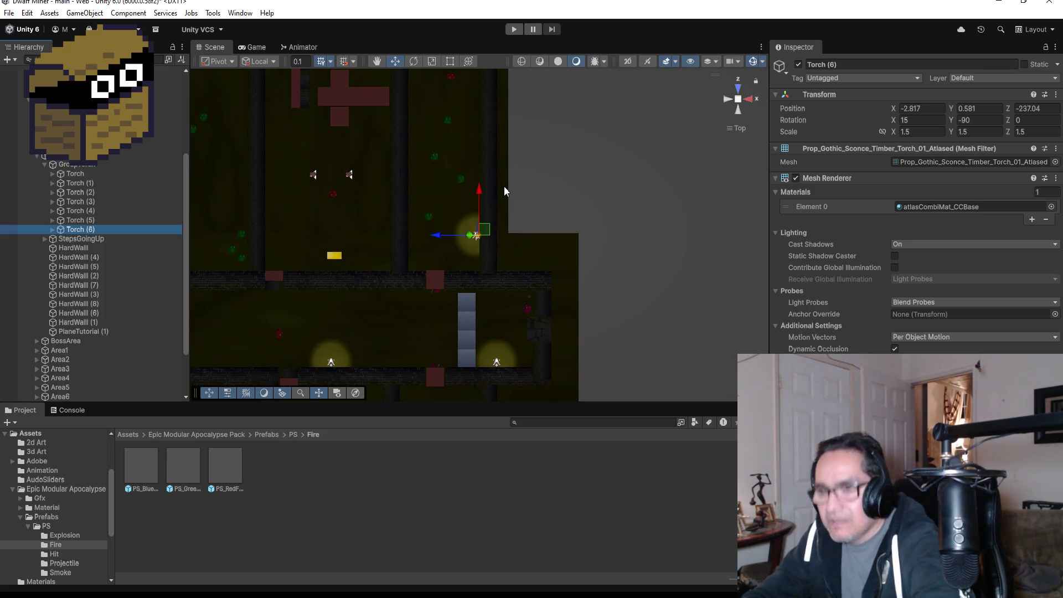
key("ctrl+d")
left_click_drag(481, 190, 480, 60)
scroll(531, 165, "down", 3)
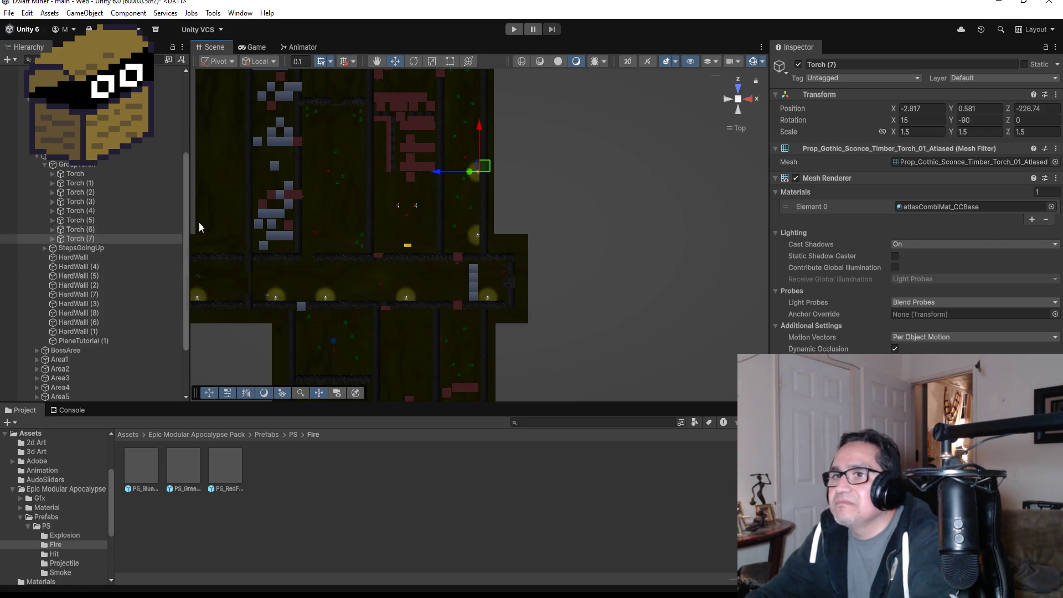
- Duplicate Torch (7) as Torch (8) and move it up the corridor to Z -212.14
scroll(498, 188, "down", 2)
key("ctrl+d")
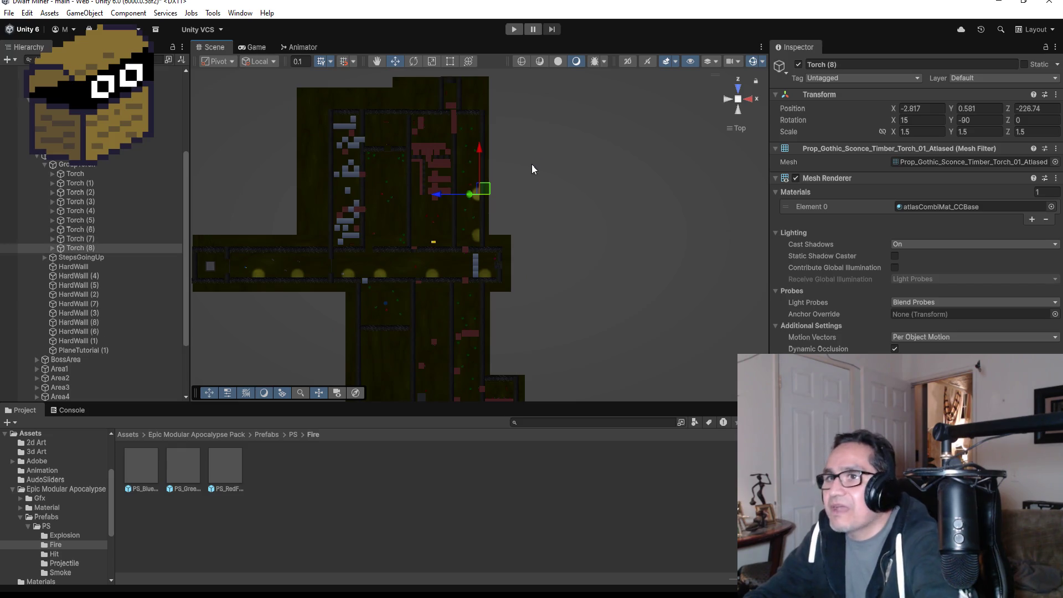
left_click_drag(474, 153, 484, 95)
key("f")
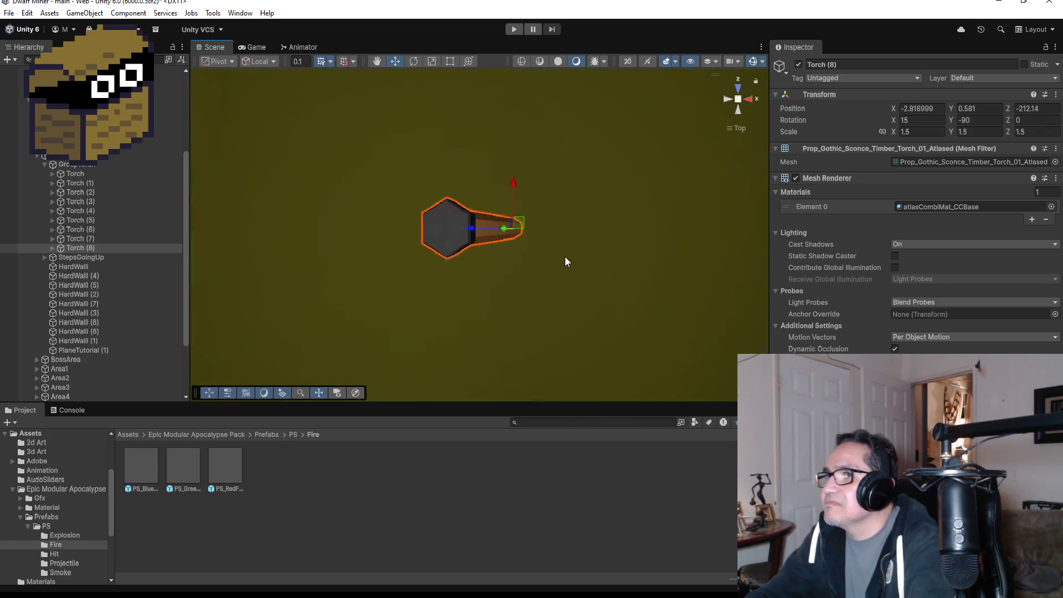
scroll(631, 253, "down", 10)
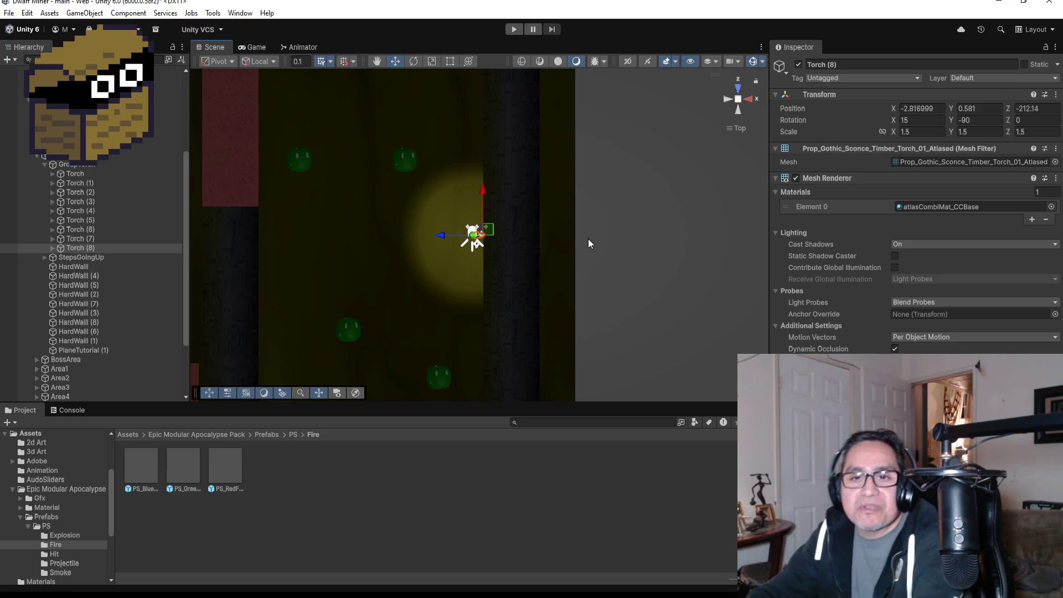
scroll(586, 231, "down", 10)
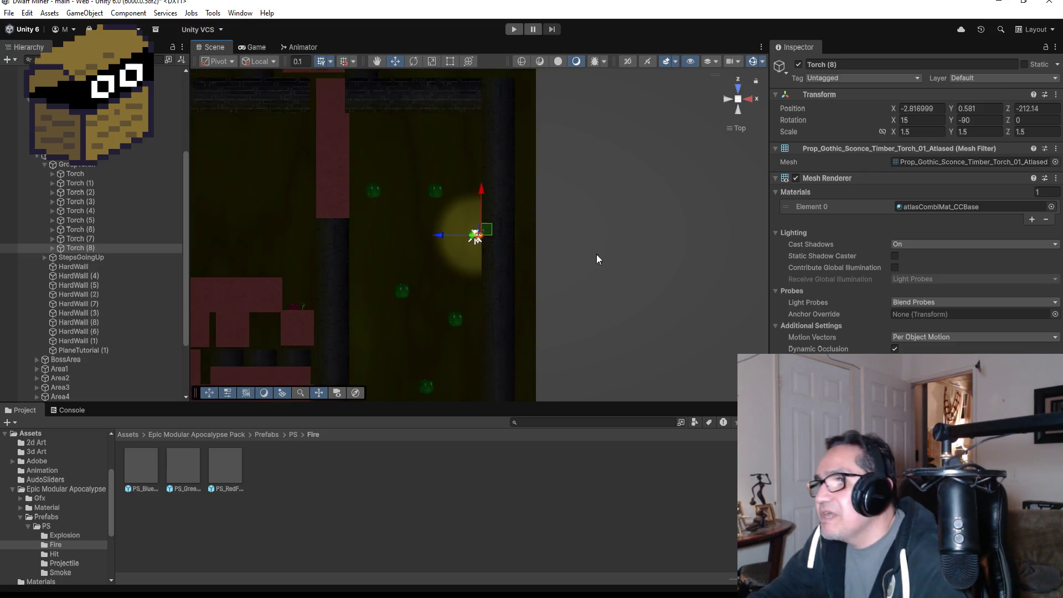
scroll(550, 274, "down", 10)
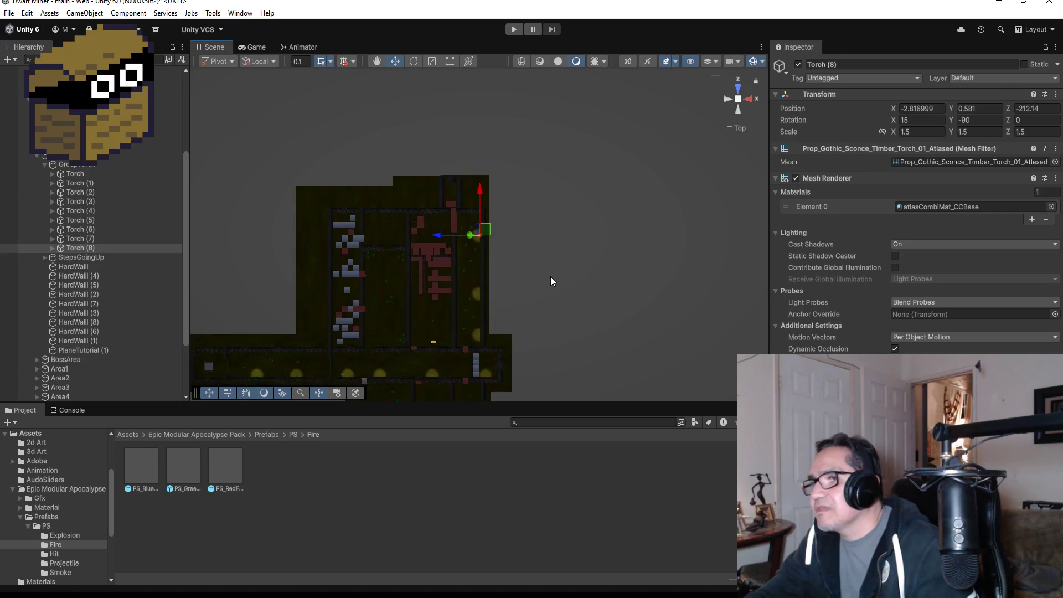
scroll(522, 301, "up", 3)
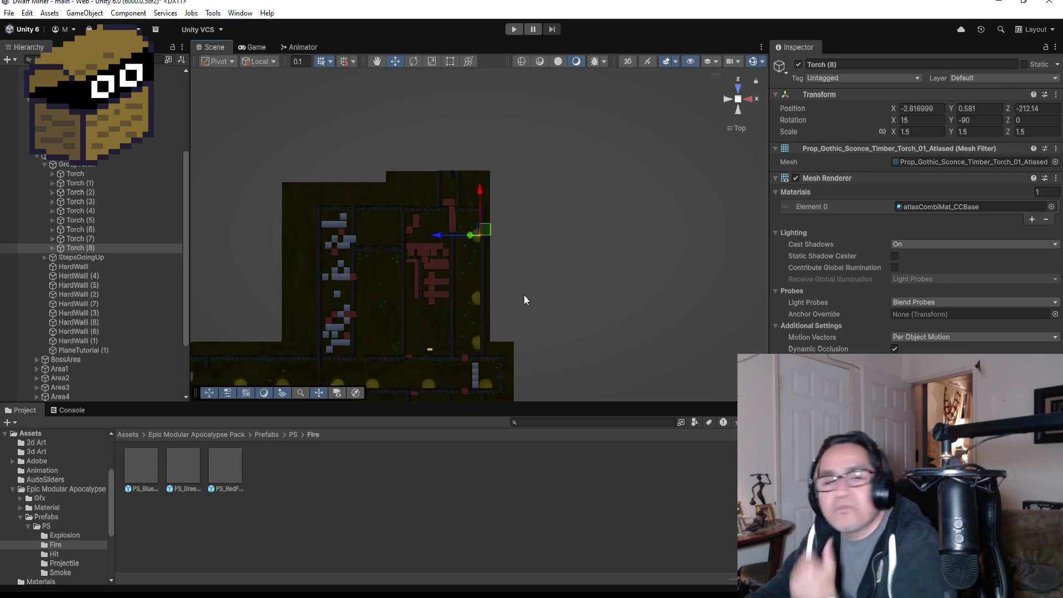
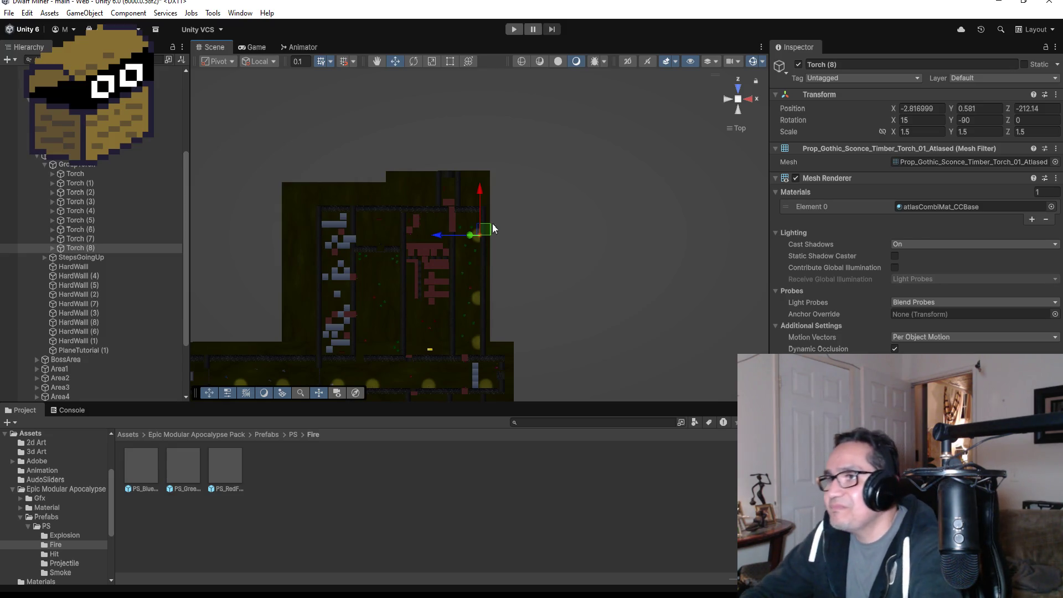
- Duplicate the Torch (8) sconce and drag the copy left across the level
scroll(460, 224, "up", 2)
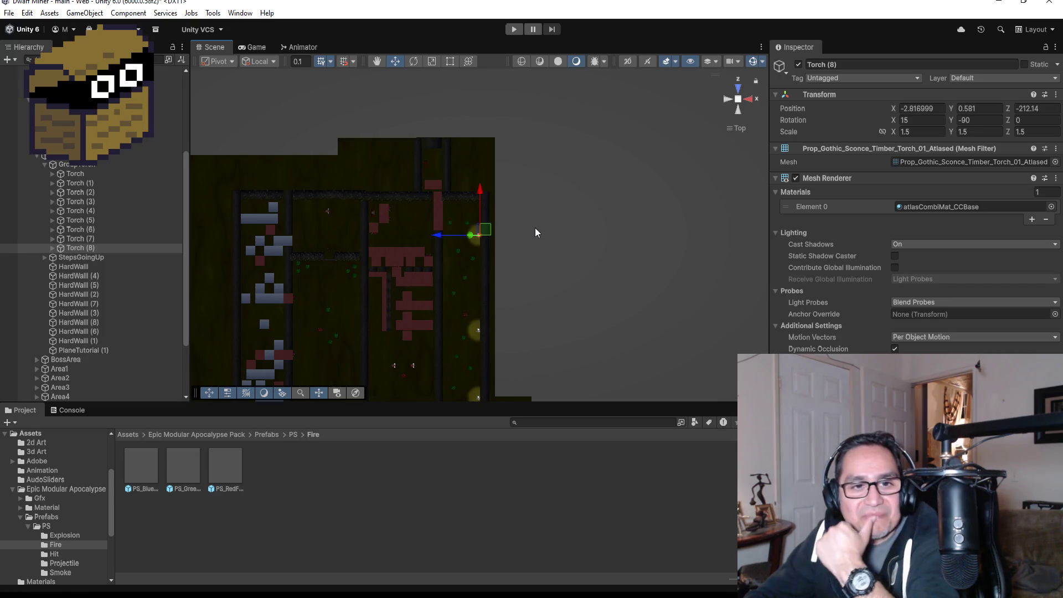
left_click(95, 266)
left_click(94, 249)
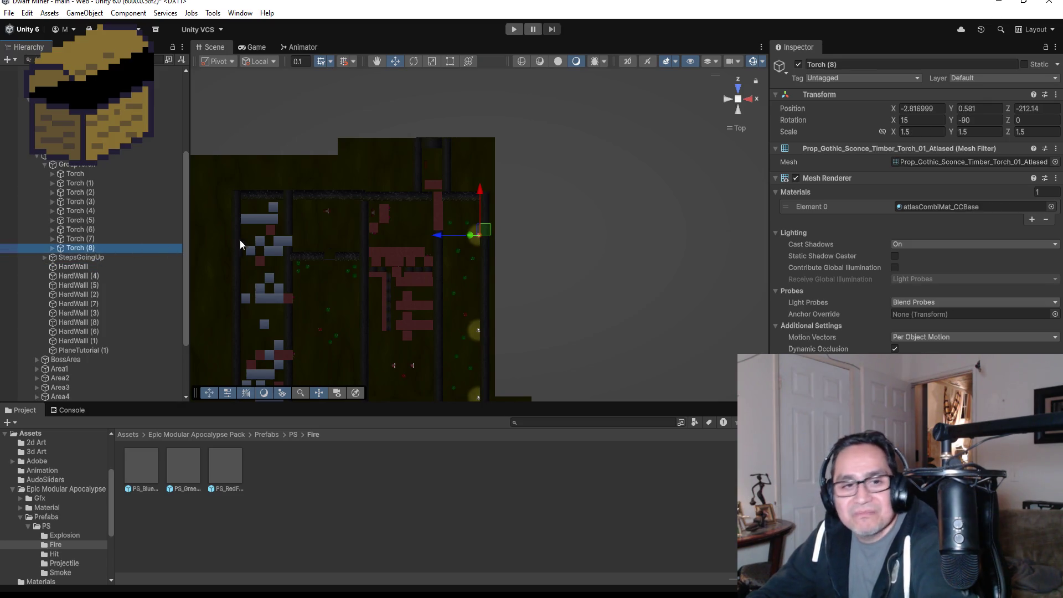
key("ctrl+d")
mouse_move(438, 239)
left_mouse_down()
mouse_move(352, 238)
mouse_move(380, 235)
left_mouse_up()
- Move Torch (9) up to Z -207.89 and set its Y rotation to 0
scroll(452, 261, "up", 1)
key("f")
scroll(515, 246, "down", 6)
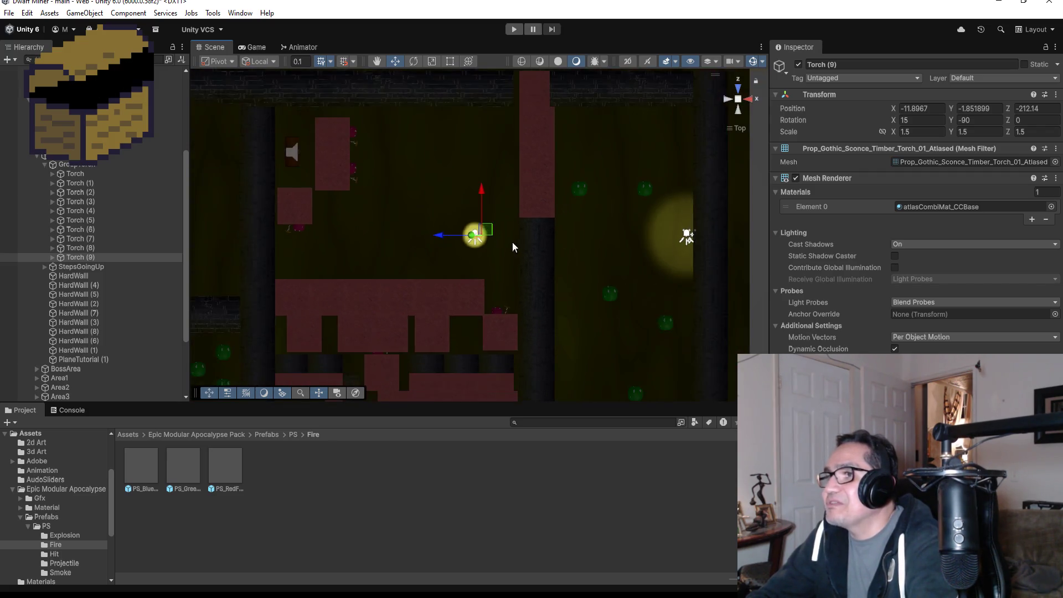
scroll(512, 247, "down", 8)
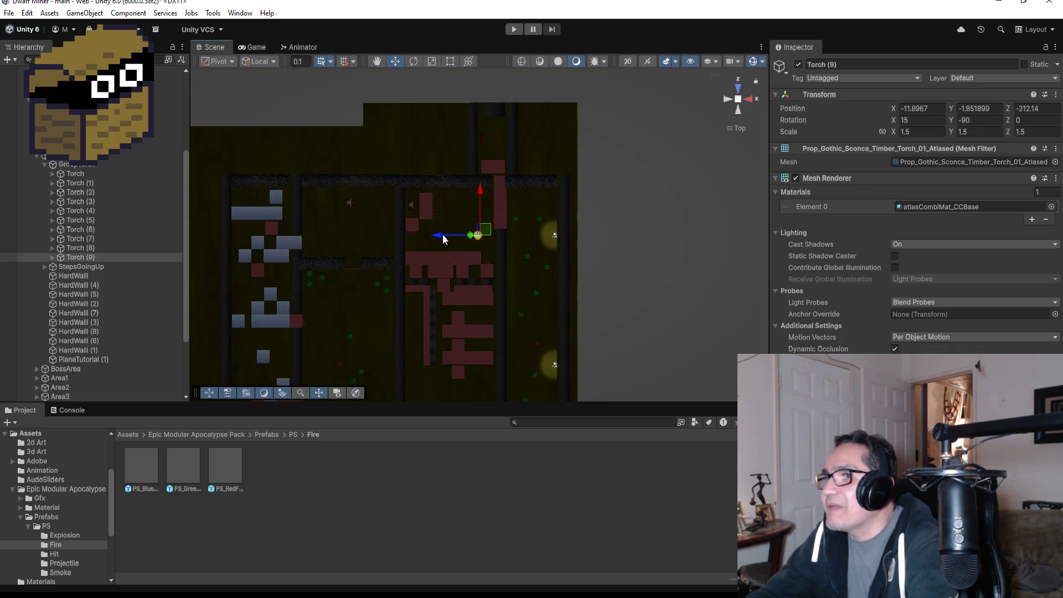
mouse_move(487, 195)
left_mouse_down()
mouse_move(484, 135)
mouse_move(485, 158)
left_mouse_up()
left_click(999, 120)
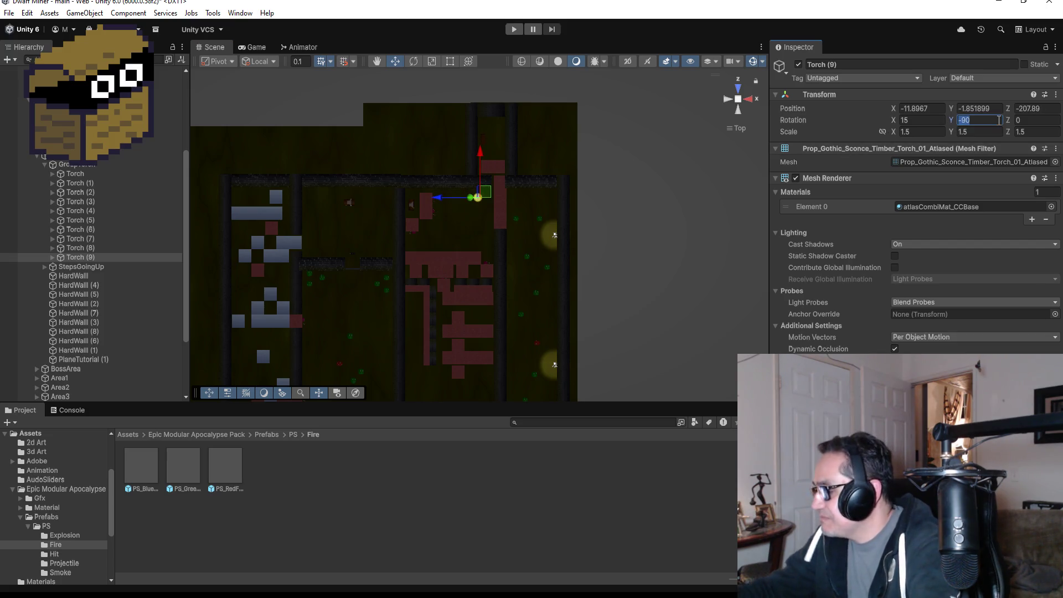
type("0")
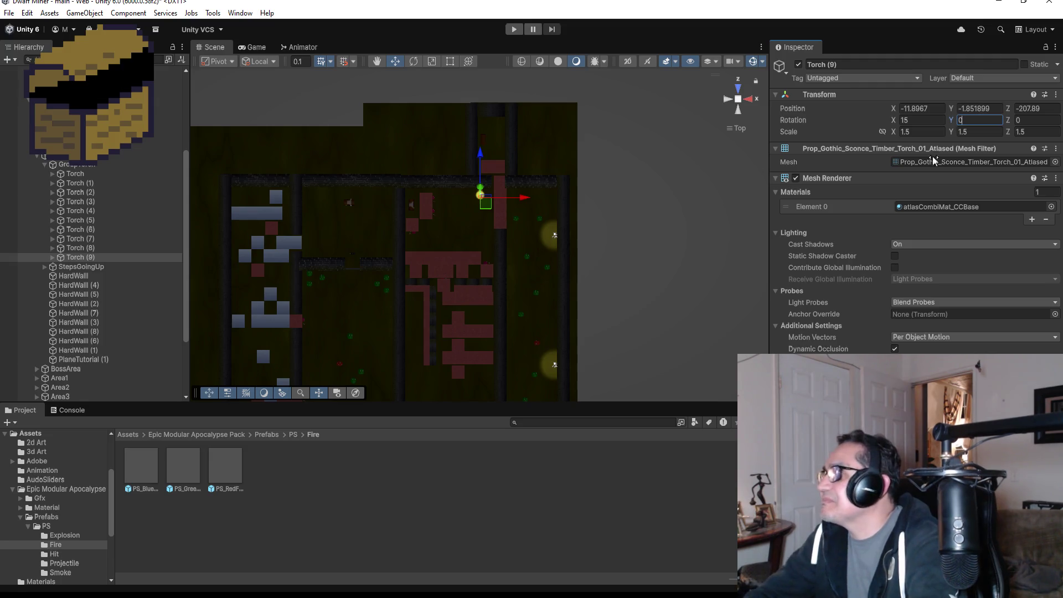
- Delete Torch (9) using its Hierarchy context menu
right_click(78, 257)
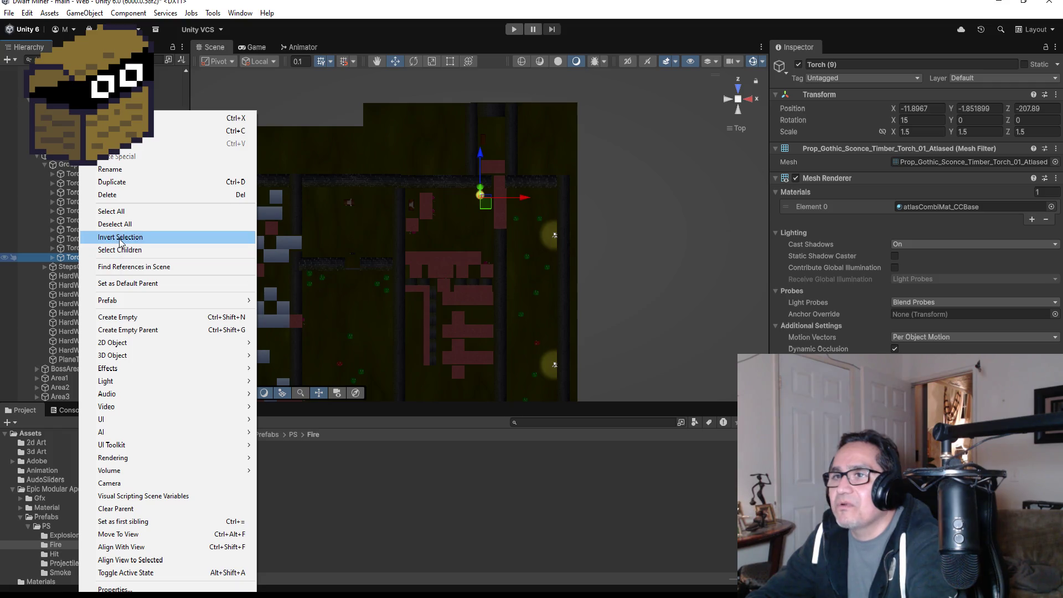
left_click(123, 195)
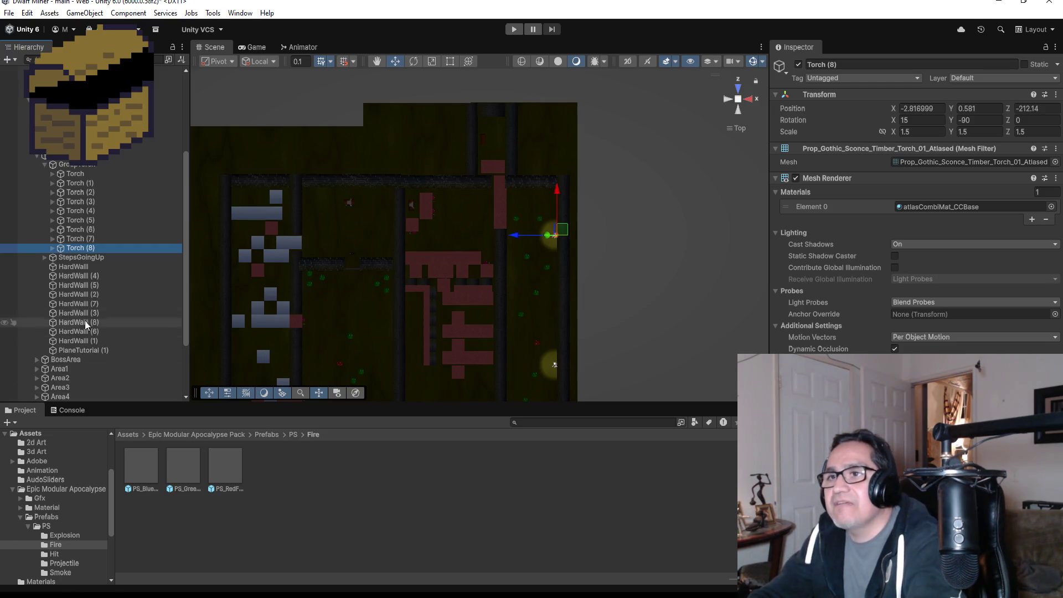
- Frame Torch (8) in the Scene view and set its X rotation to 0
double_click(83, 250)
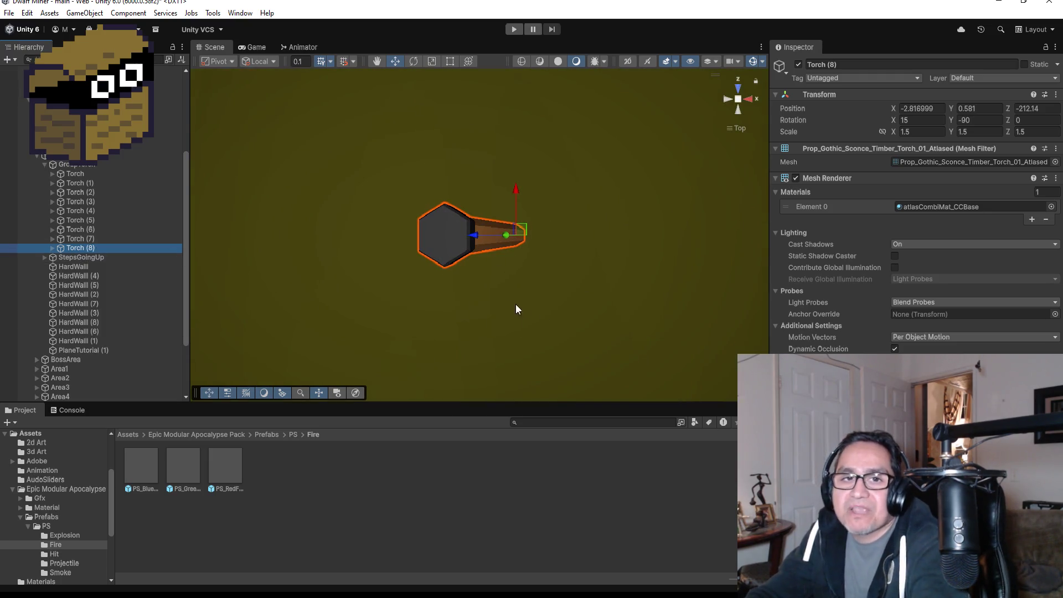
scroll(531, 310, "down", 3)
scroll(569, 304, "down", 3)
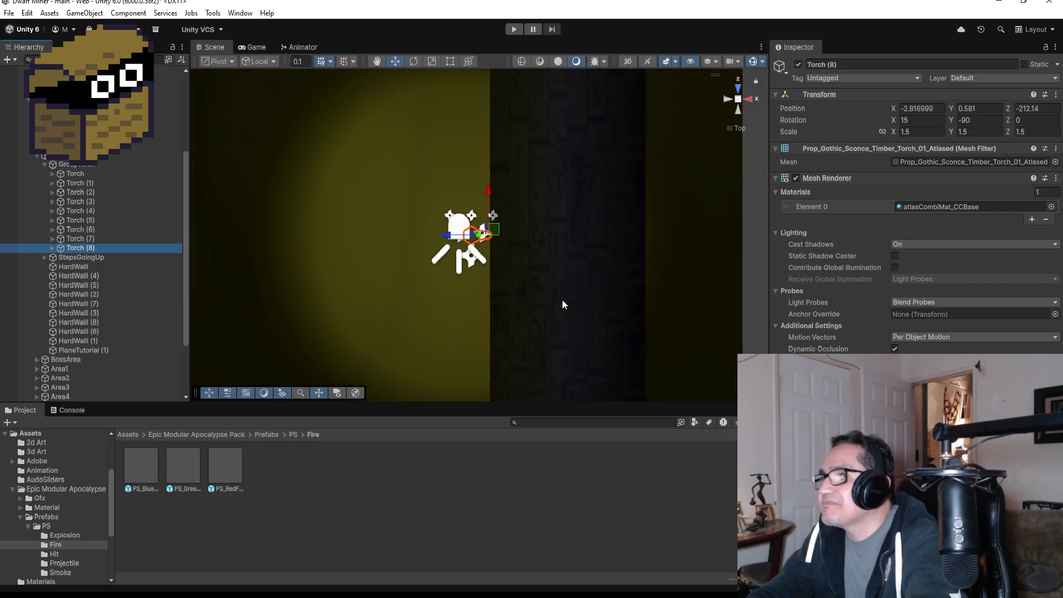
left_click(923, 120)
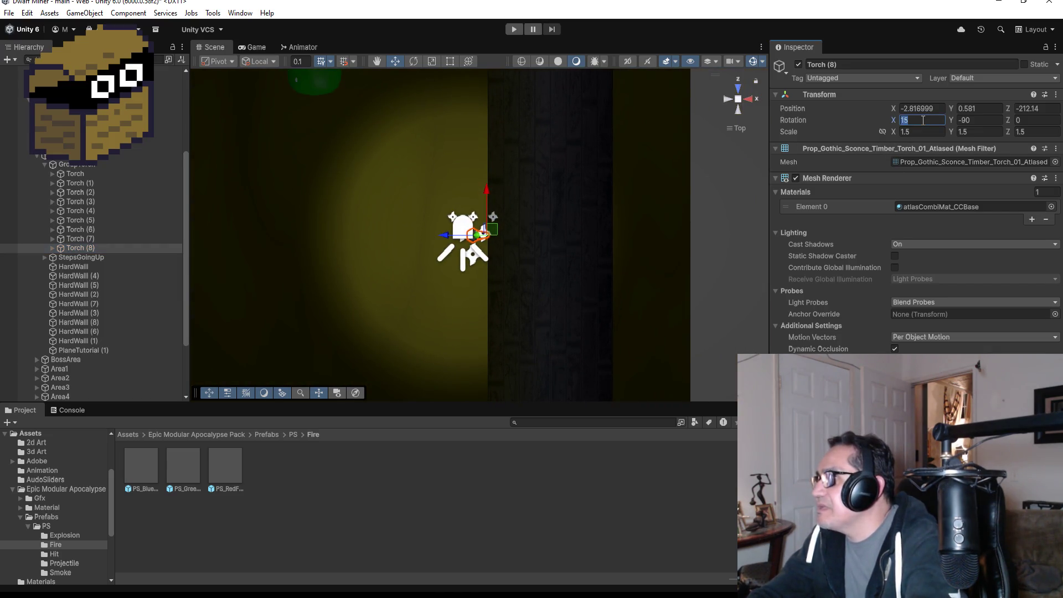
type("0")
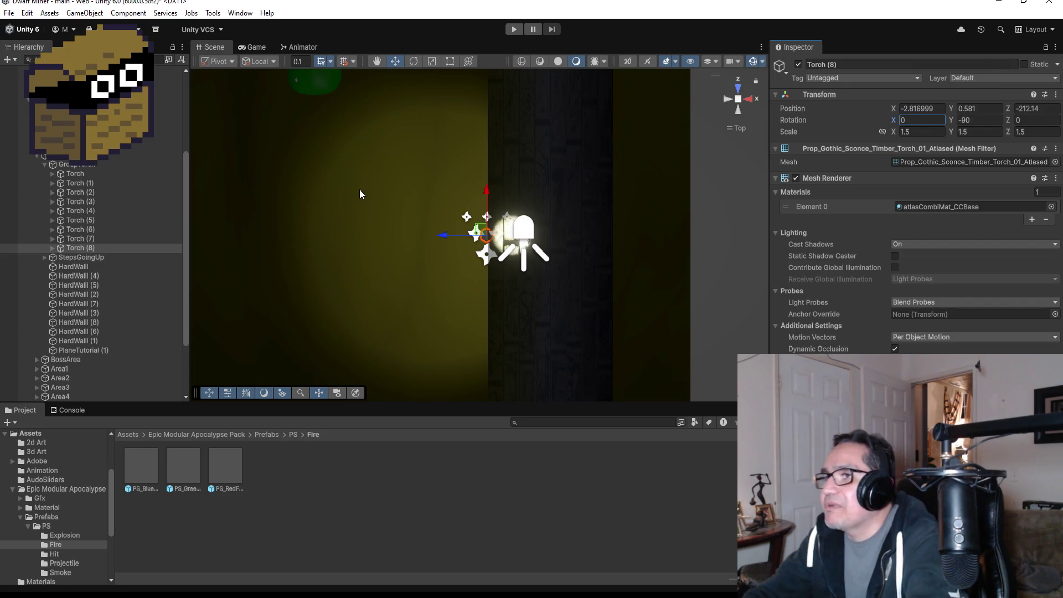
- Move Torch (8) left to X -10.008 against the wall, keeping X rotation 0
scroll(424, 188, "down", 5)
scroll(461, 232, "down", 2)
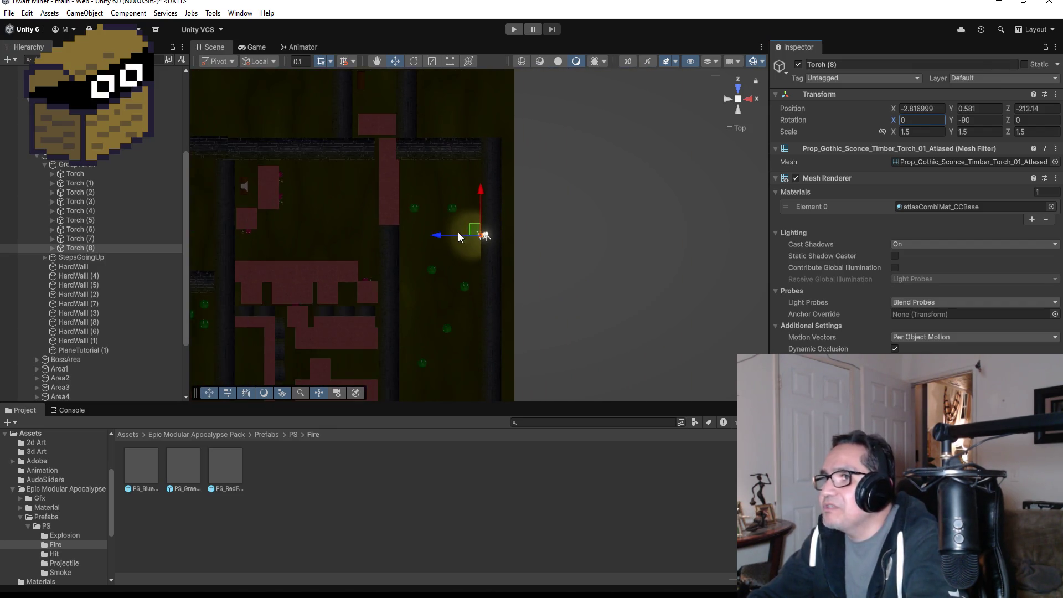
left_click_drag(443, 239, 329, 244)
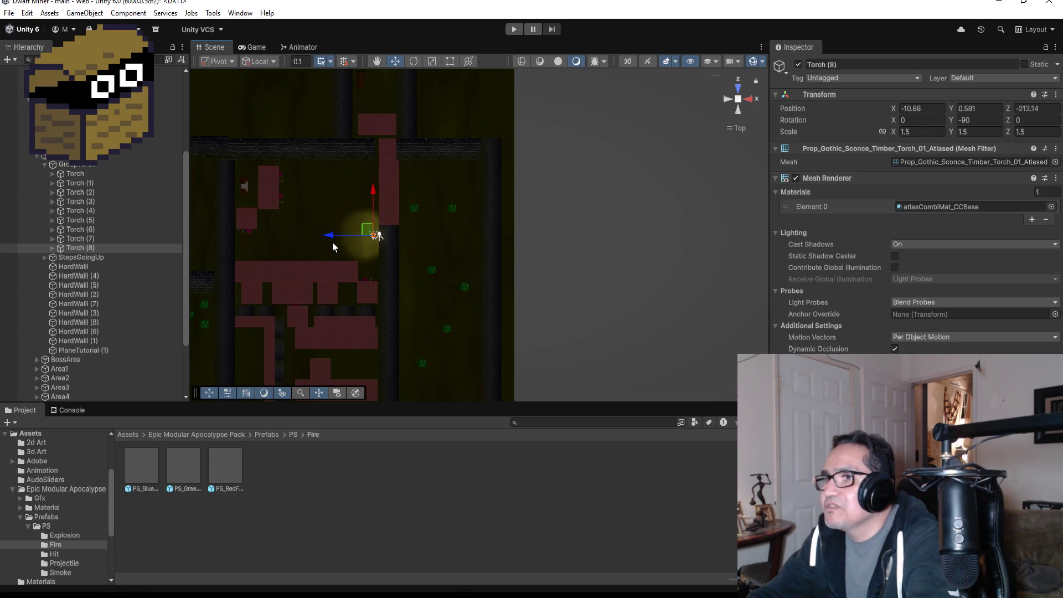
scroll(377, 235, "up", 5)
left_click(925, 121)
type("15")
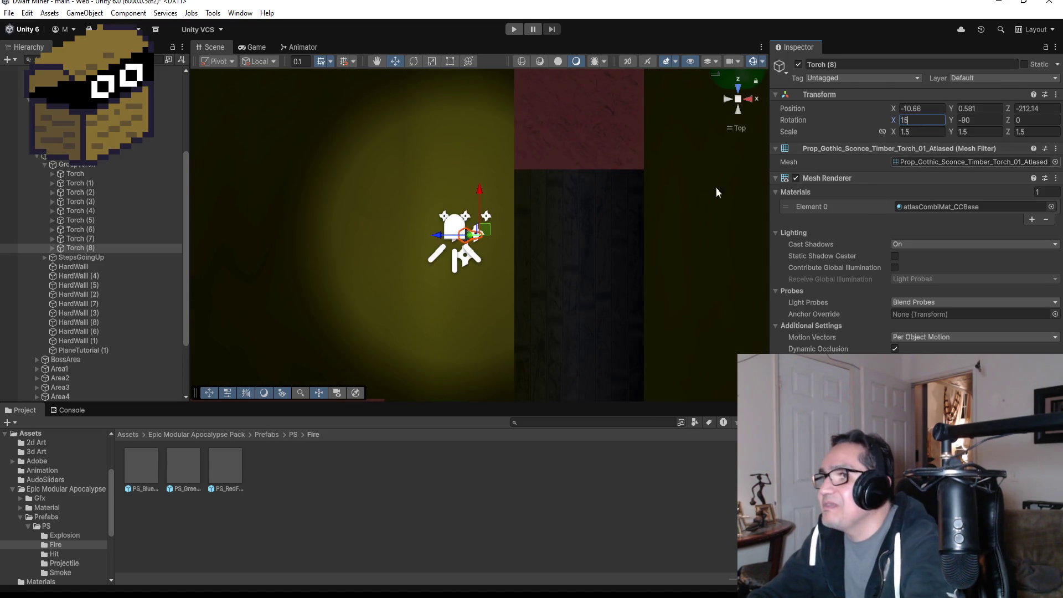
key("BackSpace")
key("BackSpace")
type("0")
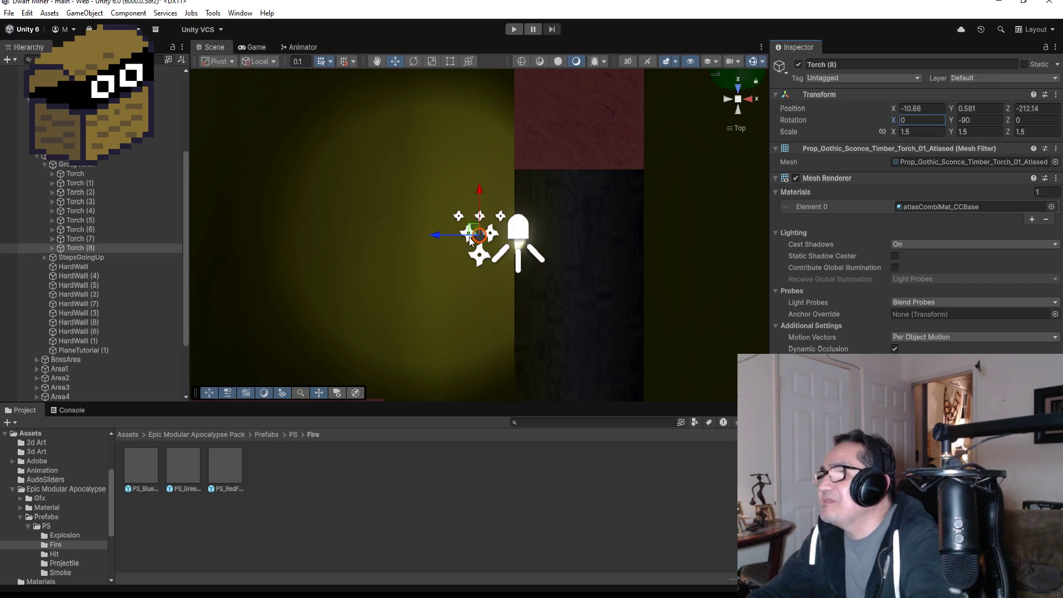
mouse_move(430, 236)
left_mouse_down()
mouse_move(545, 257)
mouse_move(490, 256)
left_mouse_up()
key("f")
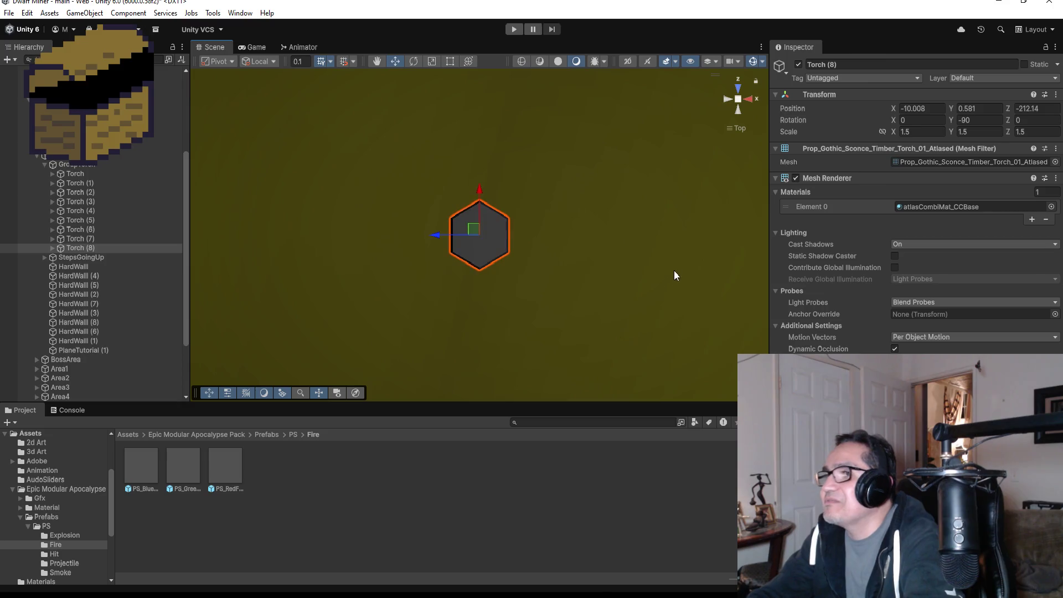
mouse_move(678, 279)
left_mouse_down()
mouse_move(598, 339)
mouse_move(627, 256)
mouse_move(676, 222)
left_mouse_up()
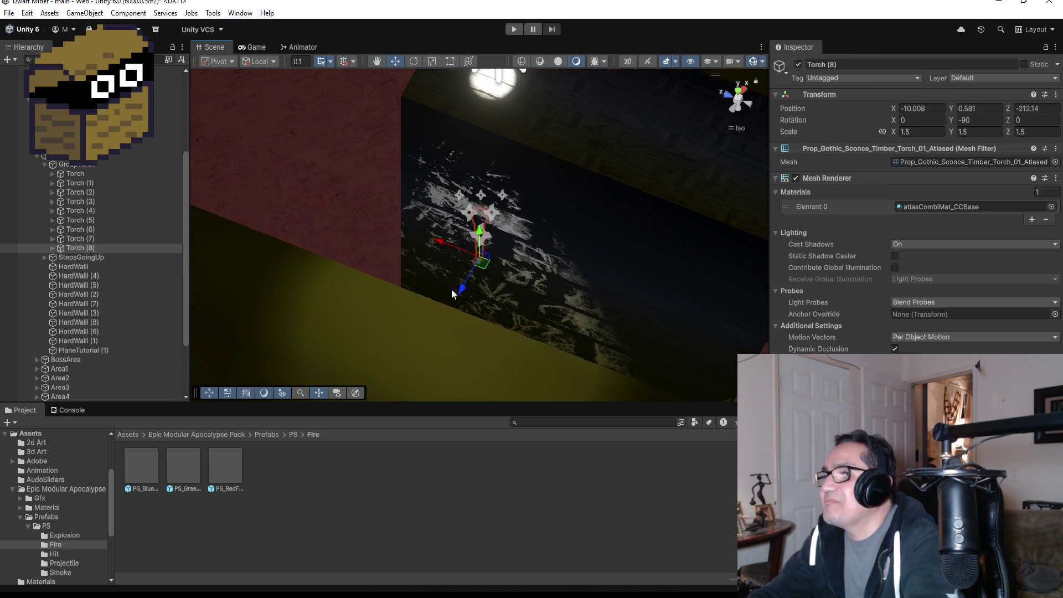
- Nudge Torch (8) to X -10.262 against the wall and tilt it to X rotation 15
left_click_drag(465, 284, 455, 304)
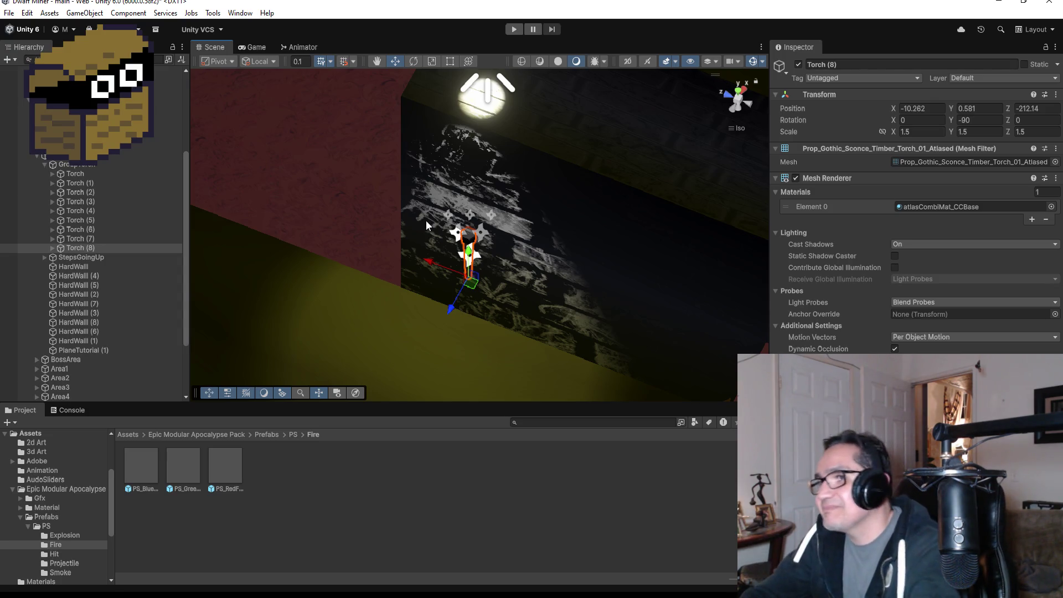
left_click(916, 123)
type("15")
mouse_move(659, 200)
left_mouse_down()
mouse_move(621, 161)
mouse_move(450, 166)
mouse_move(496, 173)
mouse_move(561, 141)
mouse_move(532, 142)
left_mouse_up()
scroll(509, 189, "down", 5)
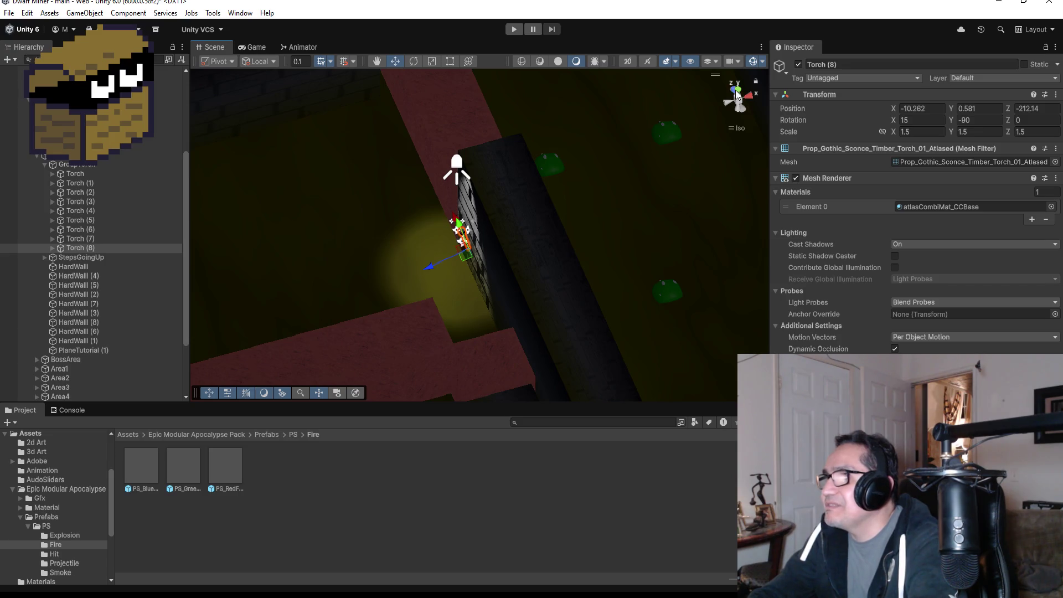
left_click(735, 89)
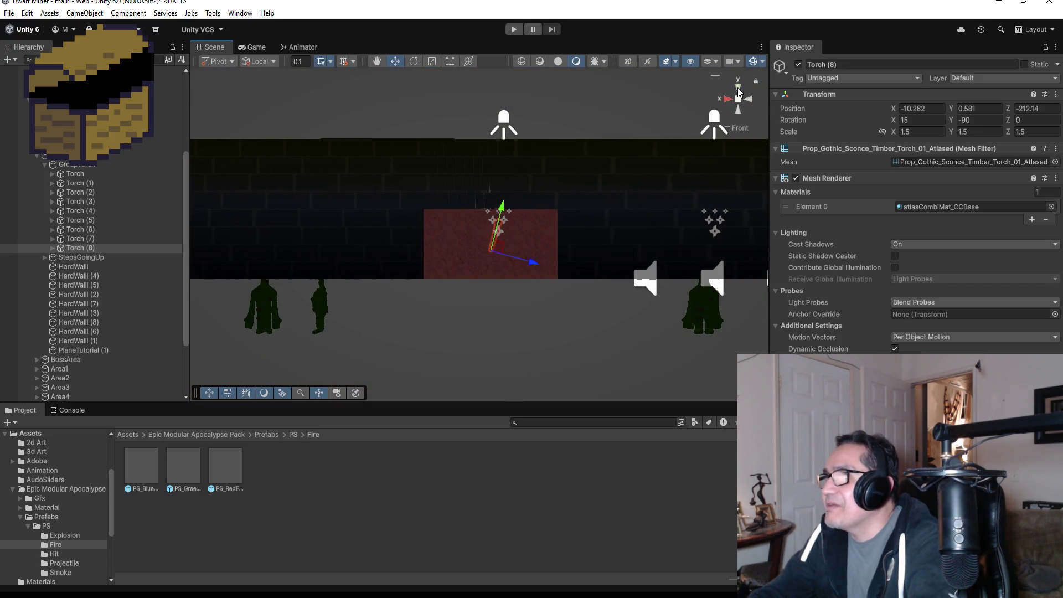
left_click(737, 89)
scroll(438, 235, "down", 3)
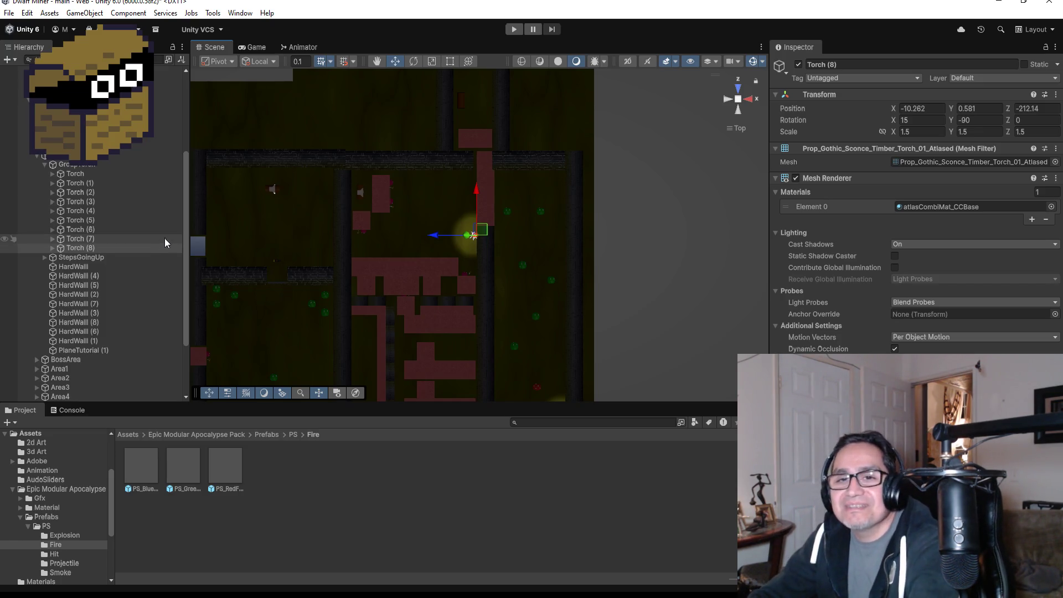
- Duplicate Torch (8) as Torch (9) and drag it down the wall to Z -221.04
left_click(86, 286)
left_click(79, 247)
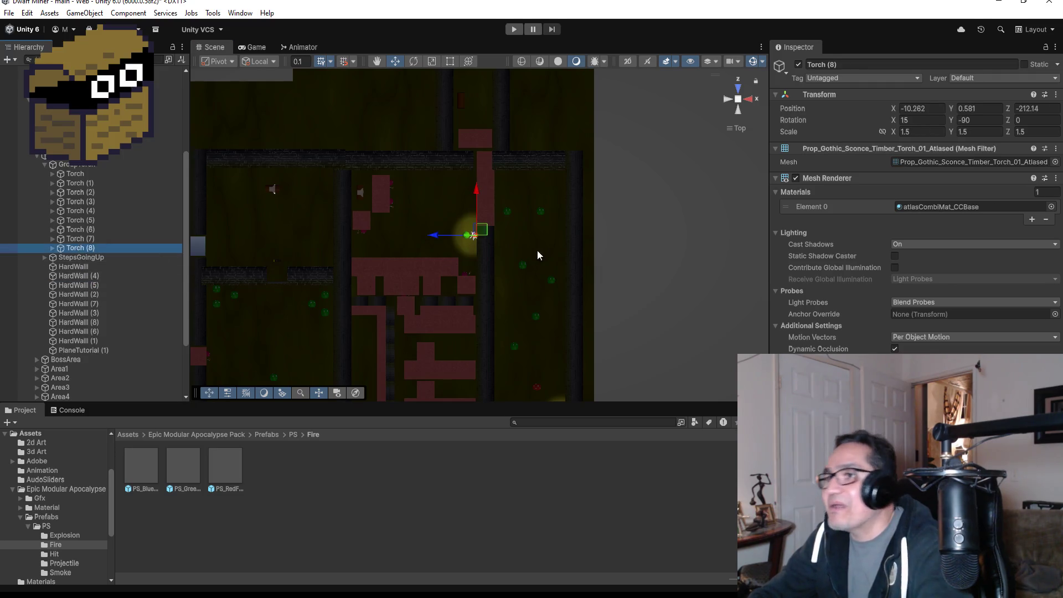
key("ctrl+d")
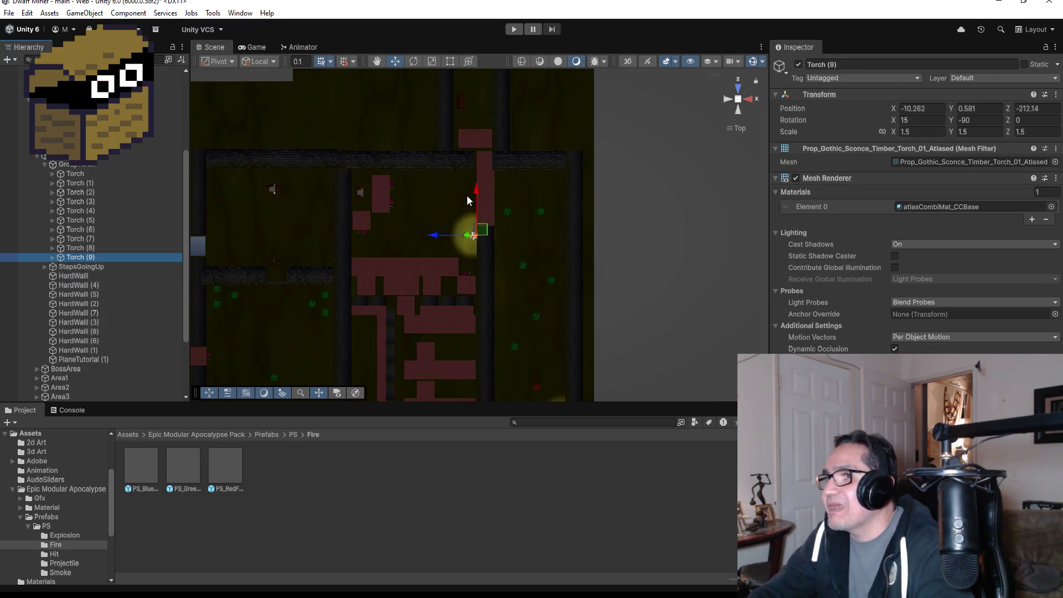
left_click_drag(474, 196, 476, 304)
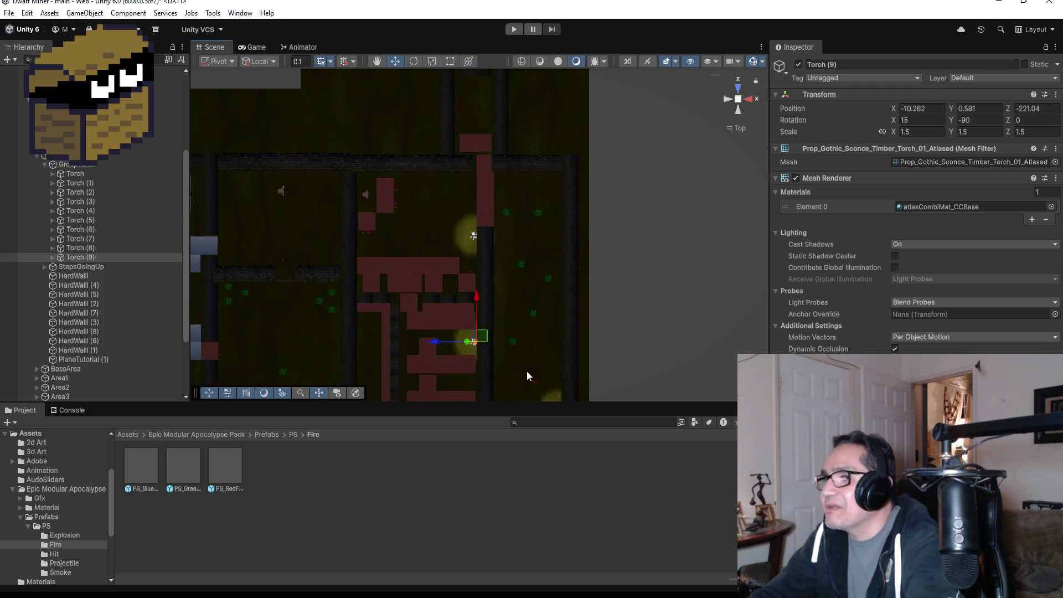
scroll(526, 371, "down", 3)
scroll(524, 368, "down", 3)
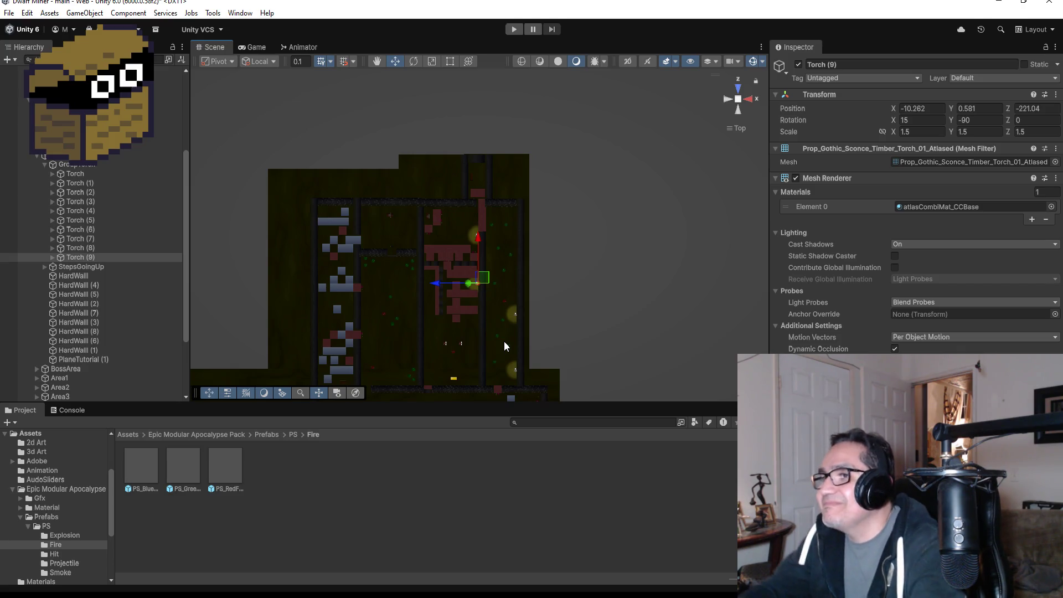
- Duplicate Torch (9) as Torch (10), place it at Z -234.04, and set X rotation 0
left_click(105, 256)
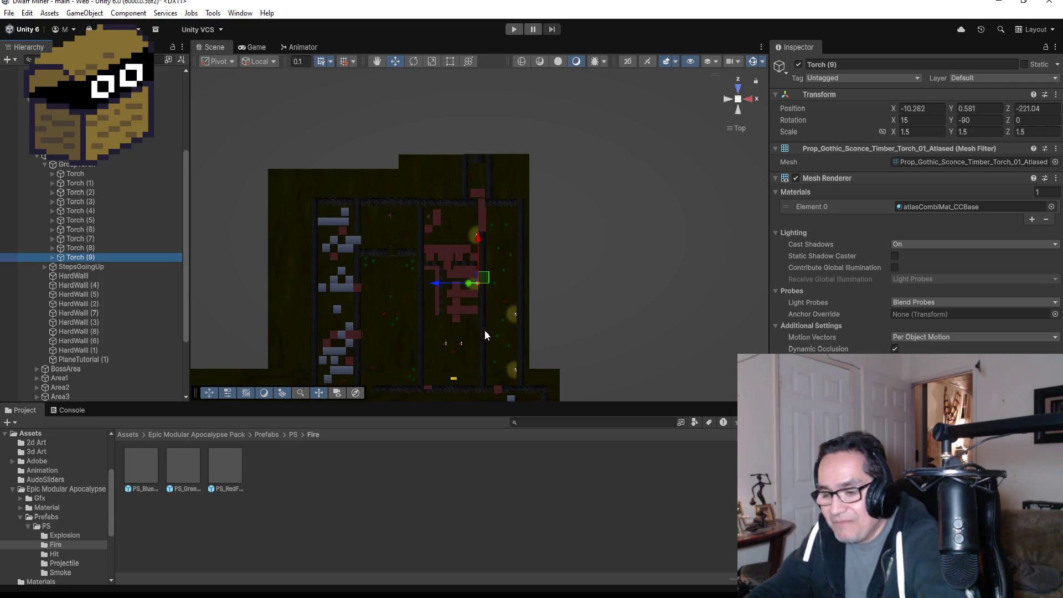
key("ctrl+d")
left_click_drag(477, 242, 481, 307)
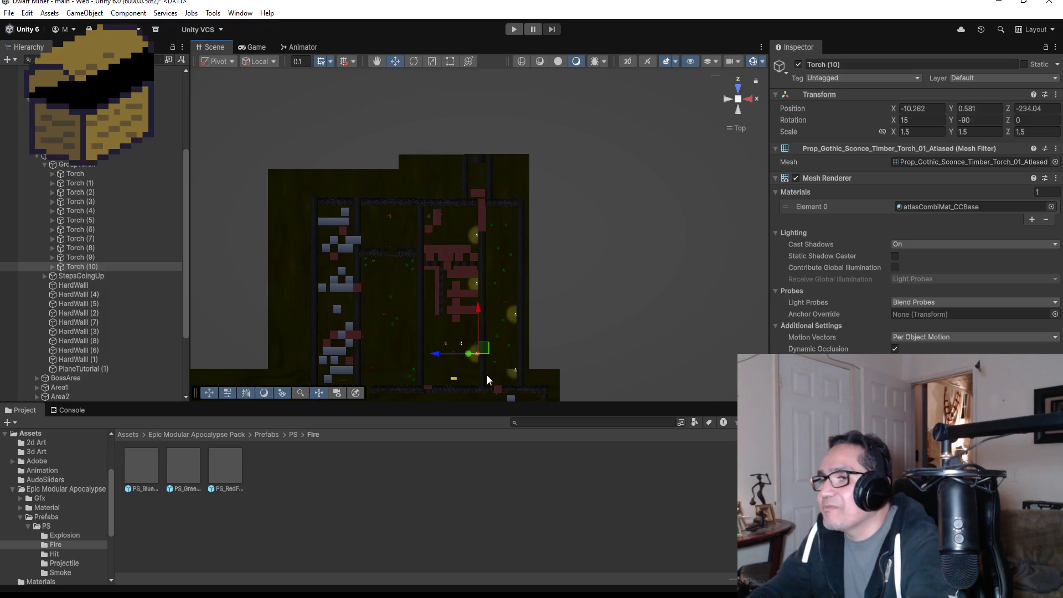
key("f")
scroll(514, 221, "down", 5)
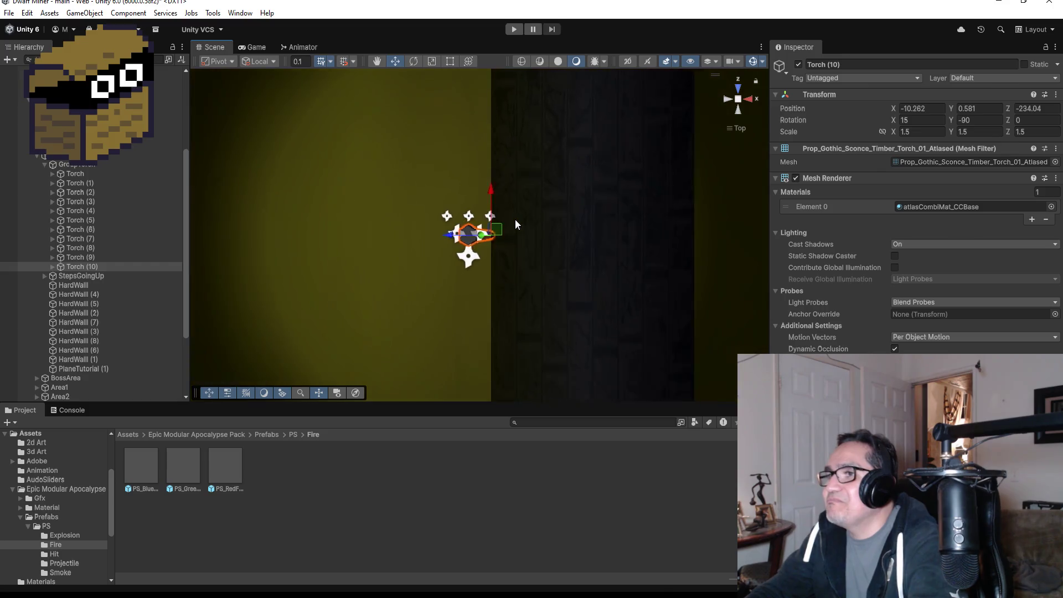
scroll(477, 232, "down", 4)
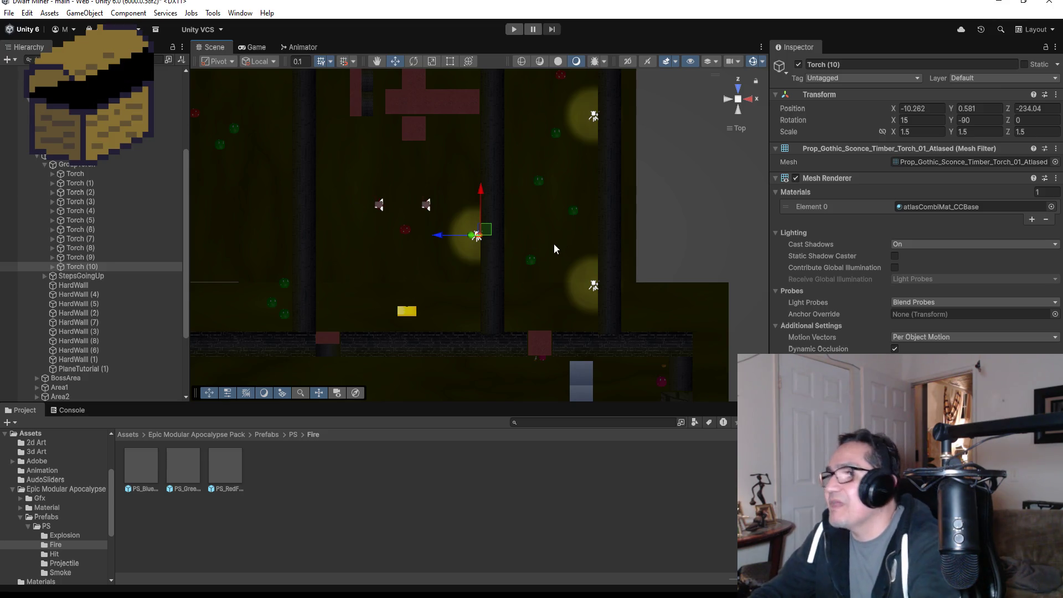
left_click(930, 121)
type("0")
left_click(78, 294)
left_click(80, 269)
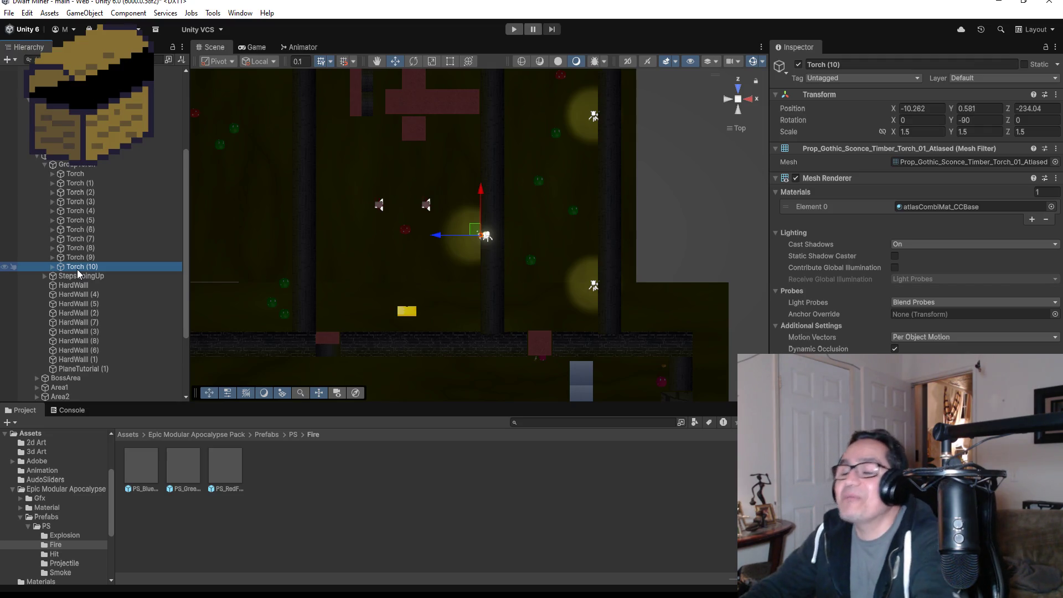
- Duplicate Torch (10) as Torch (11), slide it left, and set its Y rotation to 90
scroll(548, 261, "up", 3)
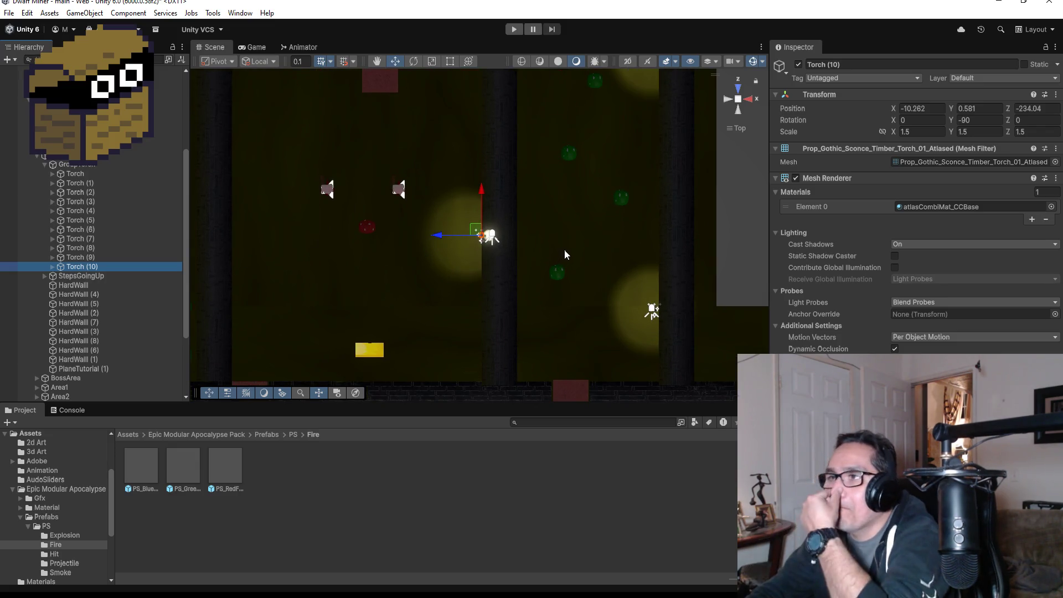
scroll(379, 293, "down", 1)
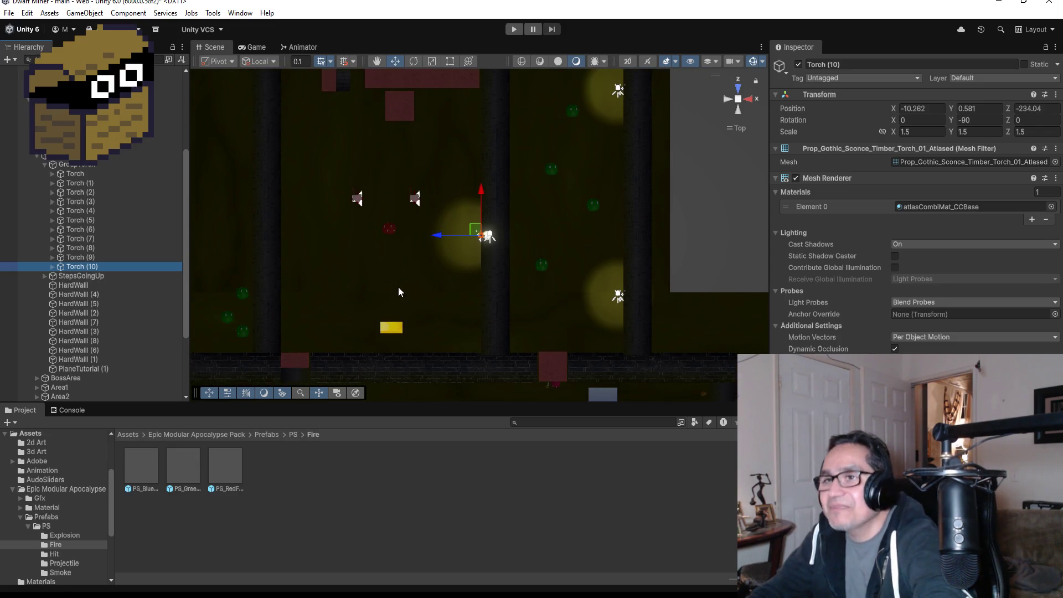
key("ctrl+d")
mouse_move(442, 240)
left_mouse_down()
mouse_move(247, 246)
mouse_move(282, 250)
left_mouse_up()
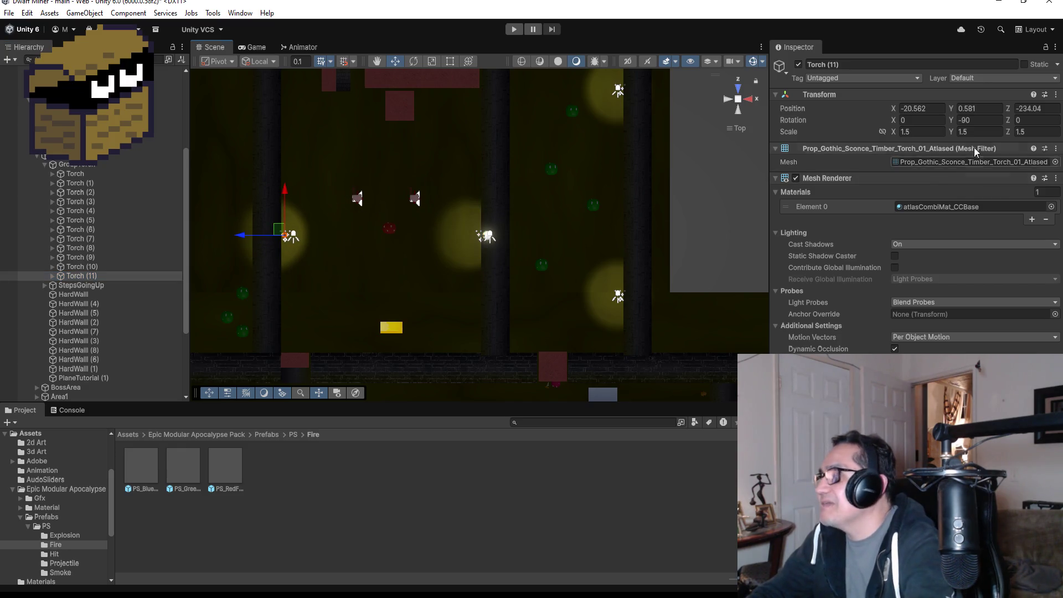
left_click(990, 118)
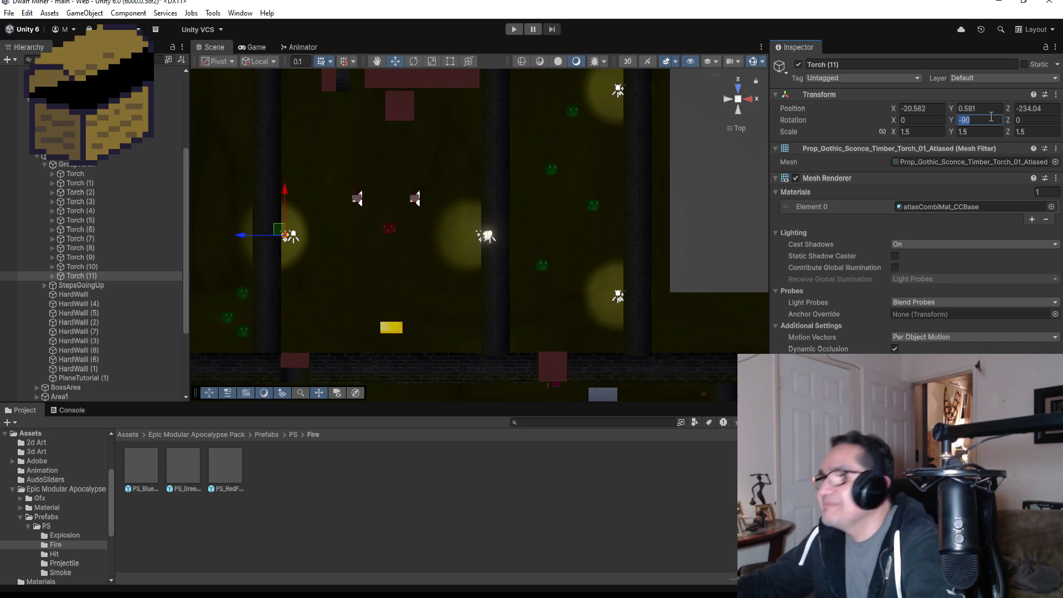
type("0")
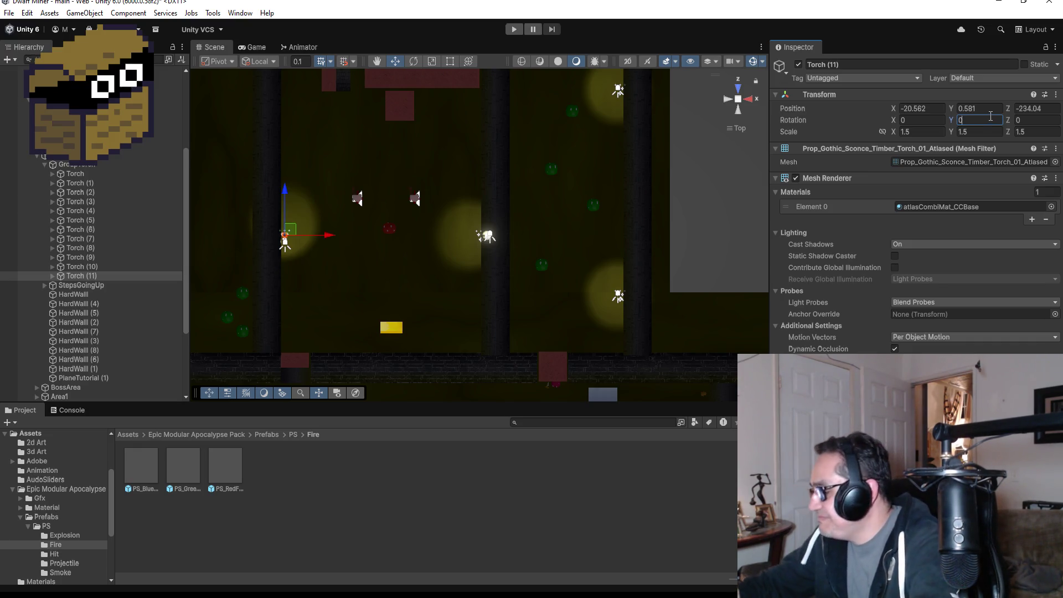
type("90")
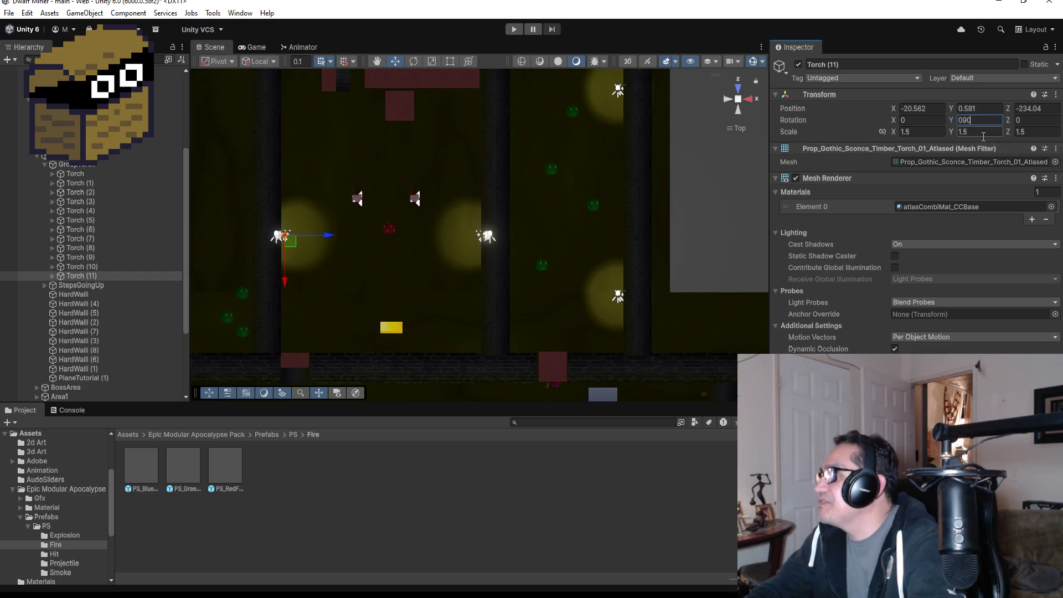
key("BackSpace")
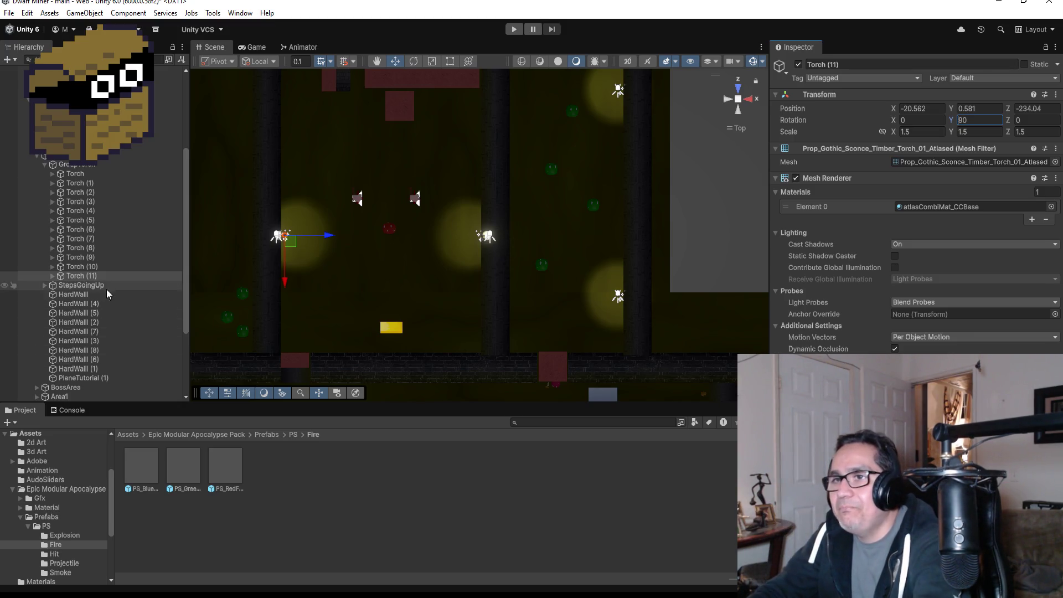
- Nudge Torch (11) further left to X -20.756 and tilt it to X rotation 15
double_click(91, 277)
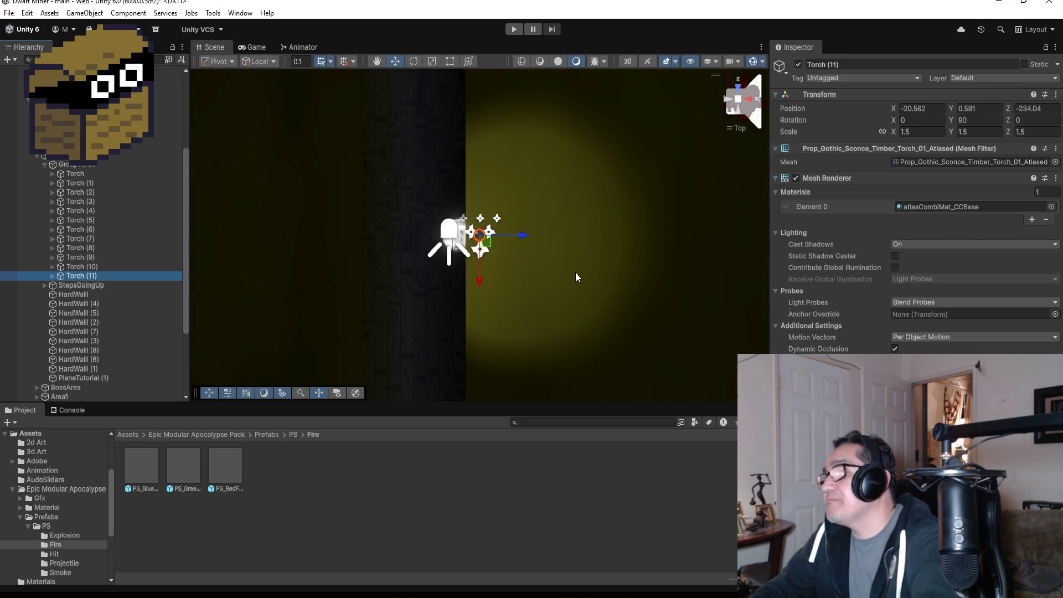
mouse_move(626, 271)
left_mouse_down()
mouse_move(600, 118)
mouse_move(573, 72)
mouse_move(633, 100)
left_mouse_up()
left_click_drag(601, 230, 571, 221)
left_click_drag(522, 264, 509, 264)
left_click(918, 120)
type("15")
scroll(561, 272, "down", 5)
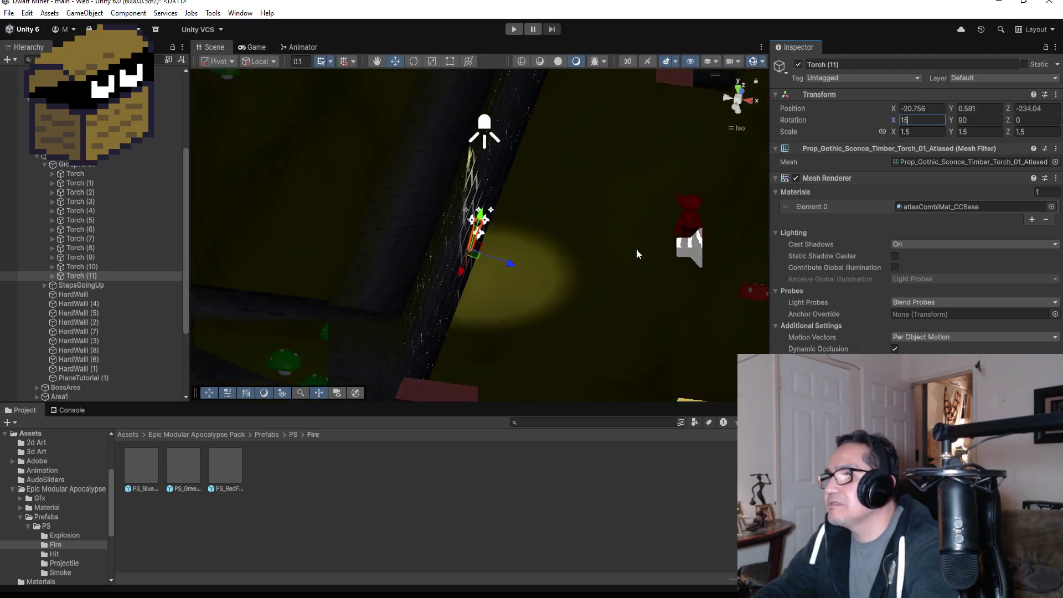
left_click(740, 91)
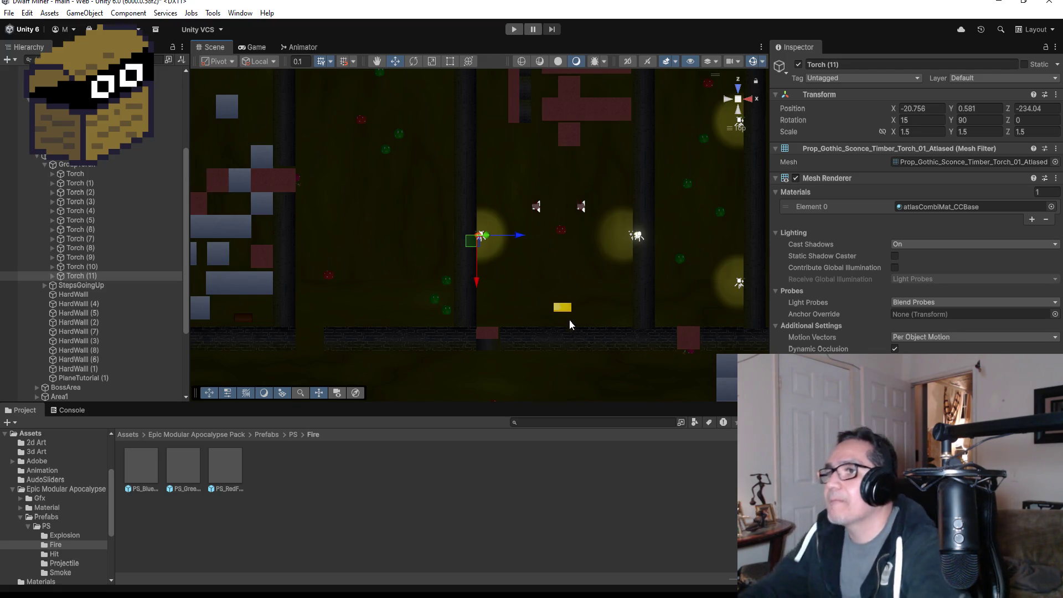
- Duplicate Torch (11) into a new sconce, Torch (12)
left_click(111, 341)
left_click(84, 273)
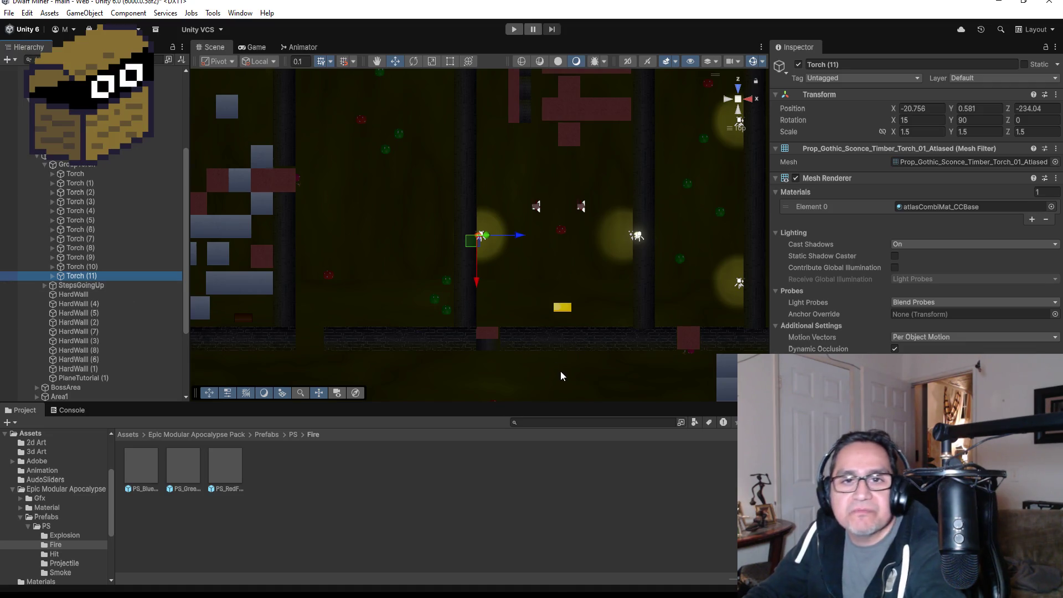
key("ctrl+d")
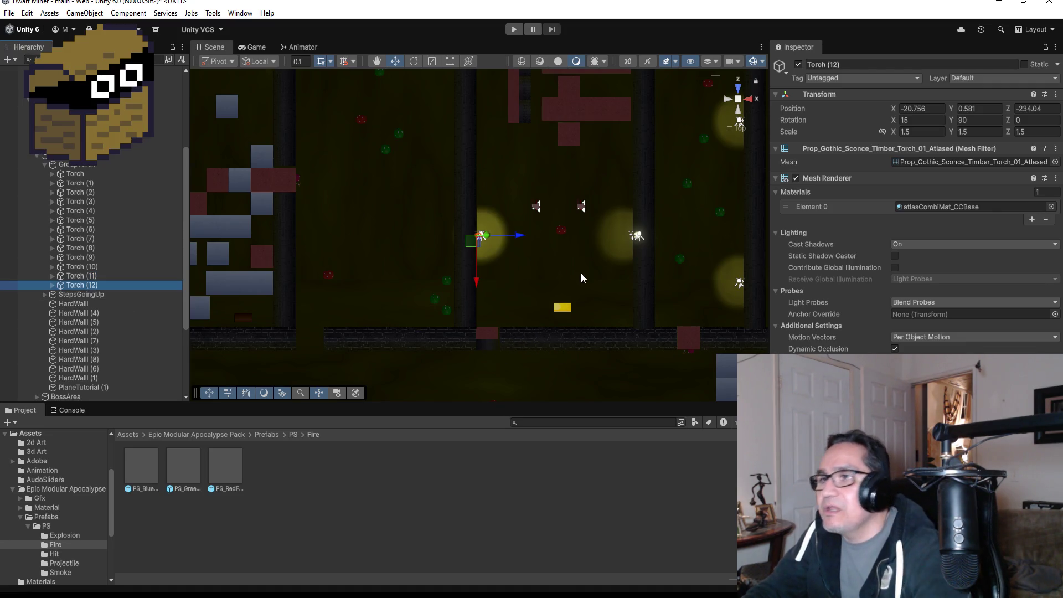
- Undo the stray move of Torch (12) and set its X rotation to 0
left_click_drag(520, 235, 582, 234)
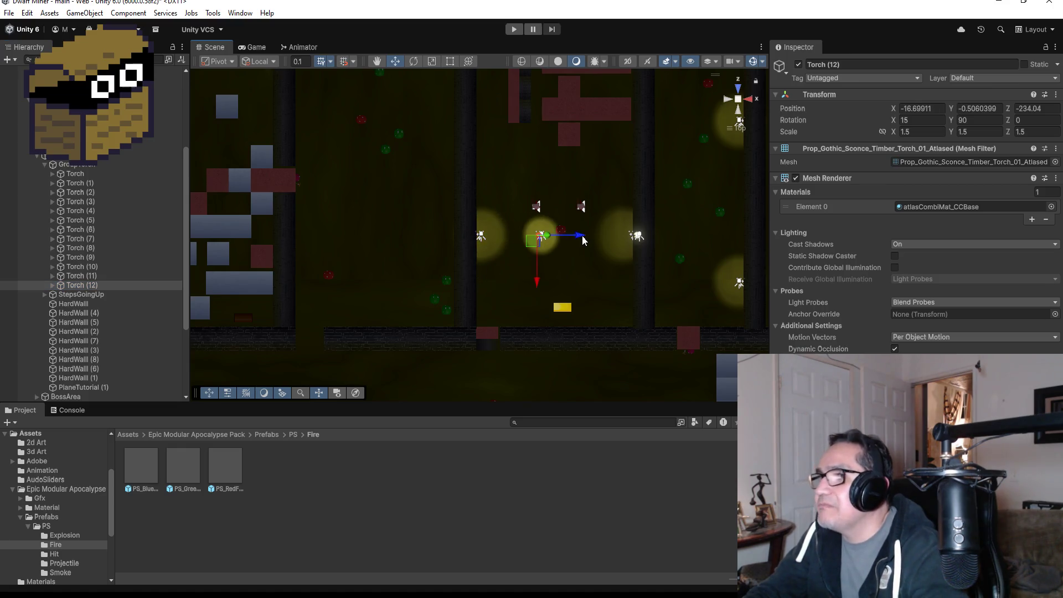
key("ctrl+z")
left_click(920, 119)
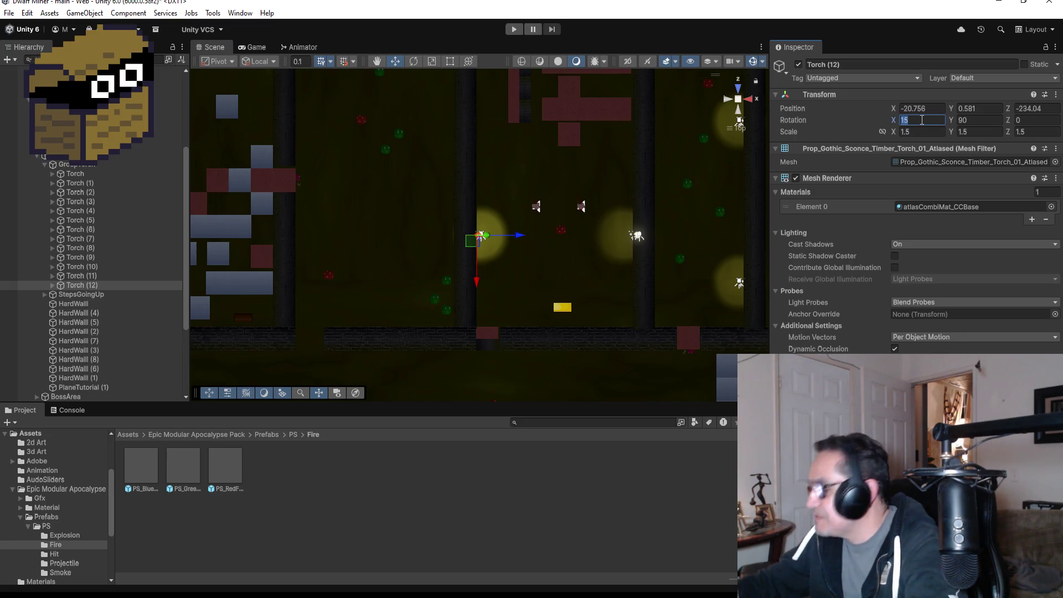
type("0")
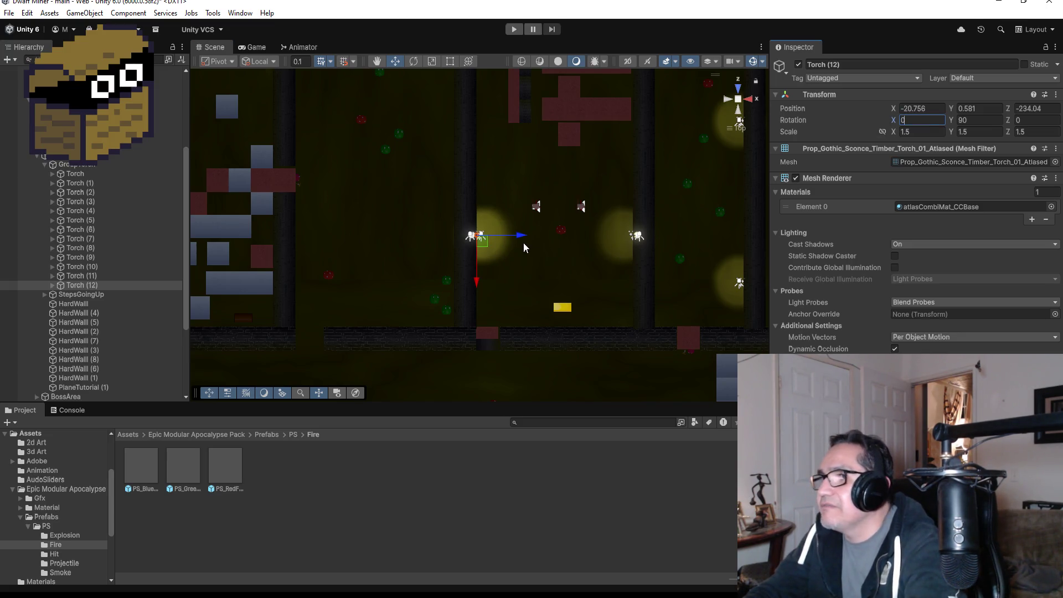
- Move Torch (12) to the lower wall at X -14.24, Z -239.51 with Y rotation 0
left_click_drag(517, 236, 595, 243)
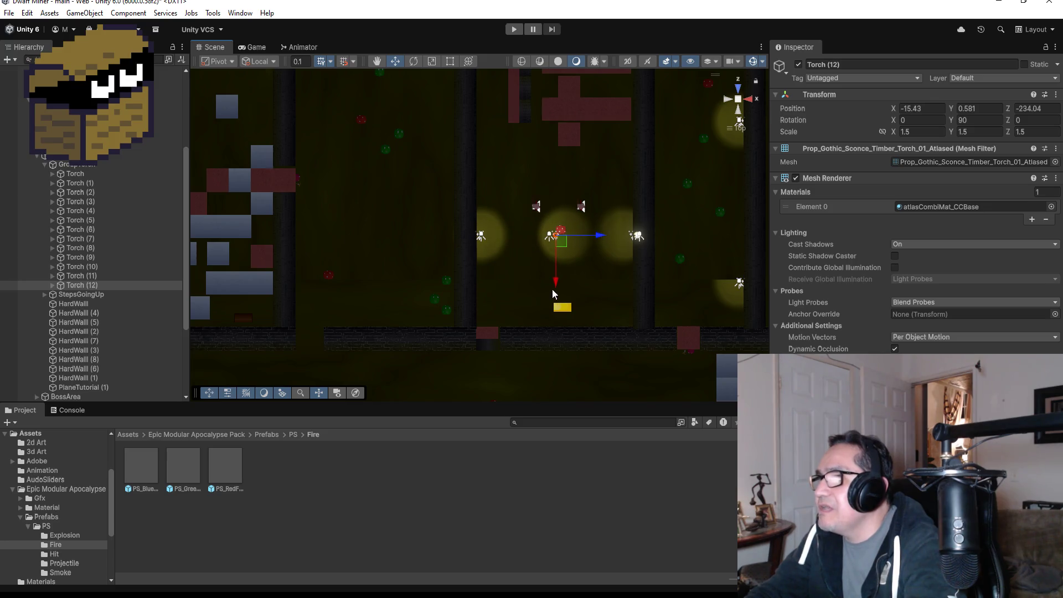
left_click_drag(556, 287, 564, 371)
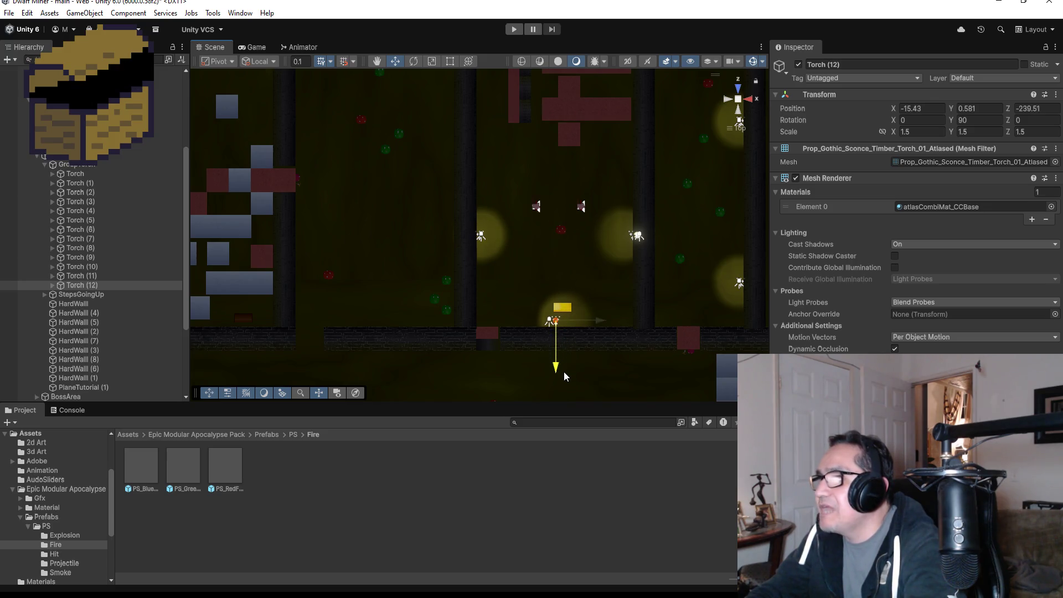
left_click_drag(599, 321, 616, 317)
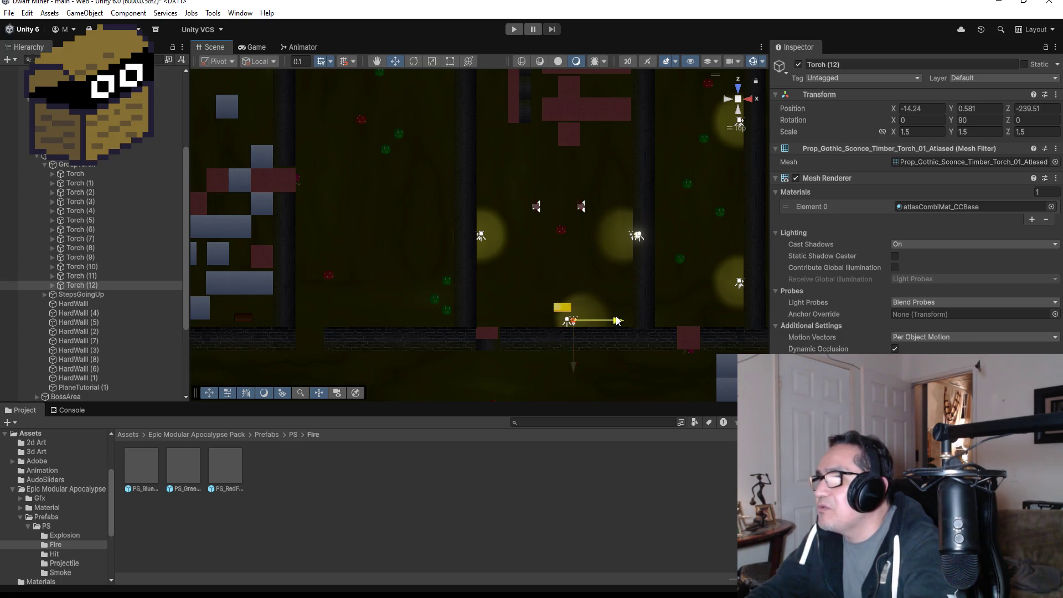
left_click(985, 117)
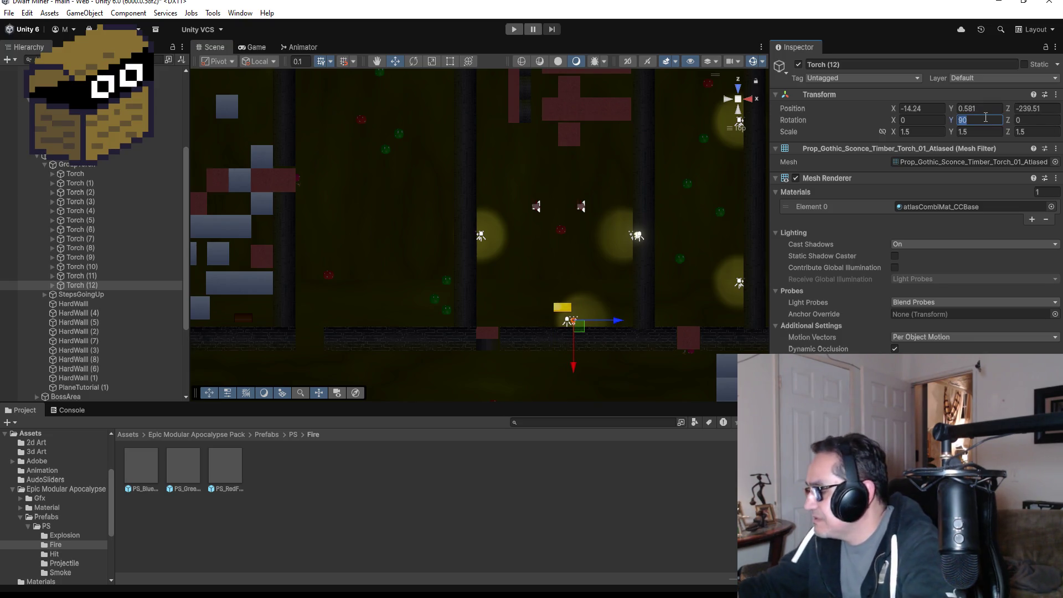
type("0")
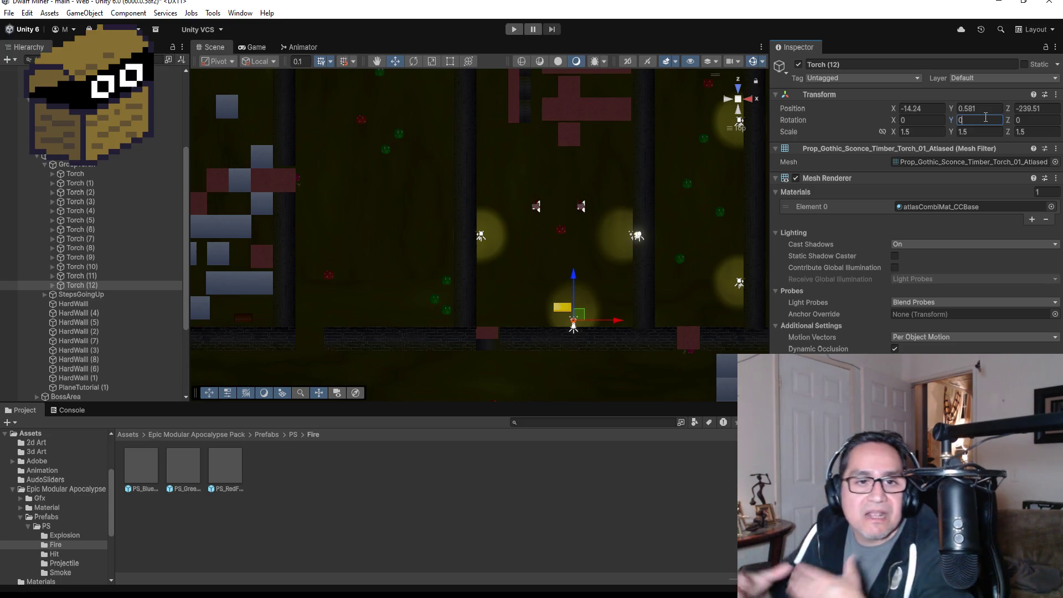
- Fine-tune Torch (12) to X -14.883, Z -239.897 and tilt it to X rotation 15
double_click(89, 285)
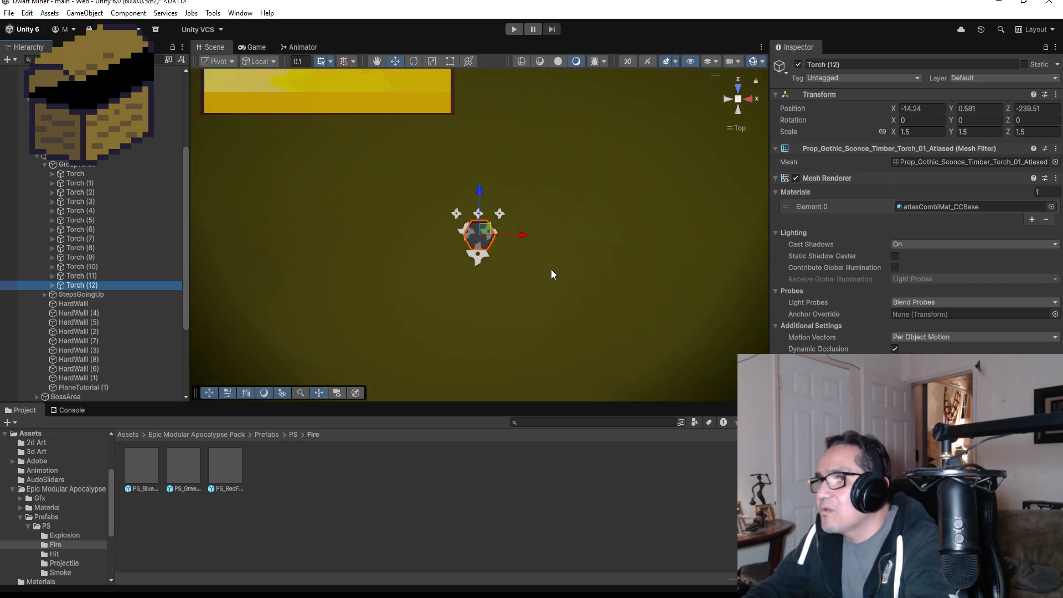
left_click_drag(529, 235, 479, 233)
left_click_drag(430, 194, 427, 197)
key("f")
mouse_move(758, 241)
left_mouse_down()
mouse_move(736, 248)
mouse_move(741, 198)
mouse_move(669, 222)
left_mouse_up()
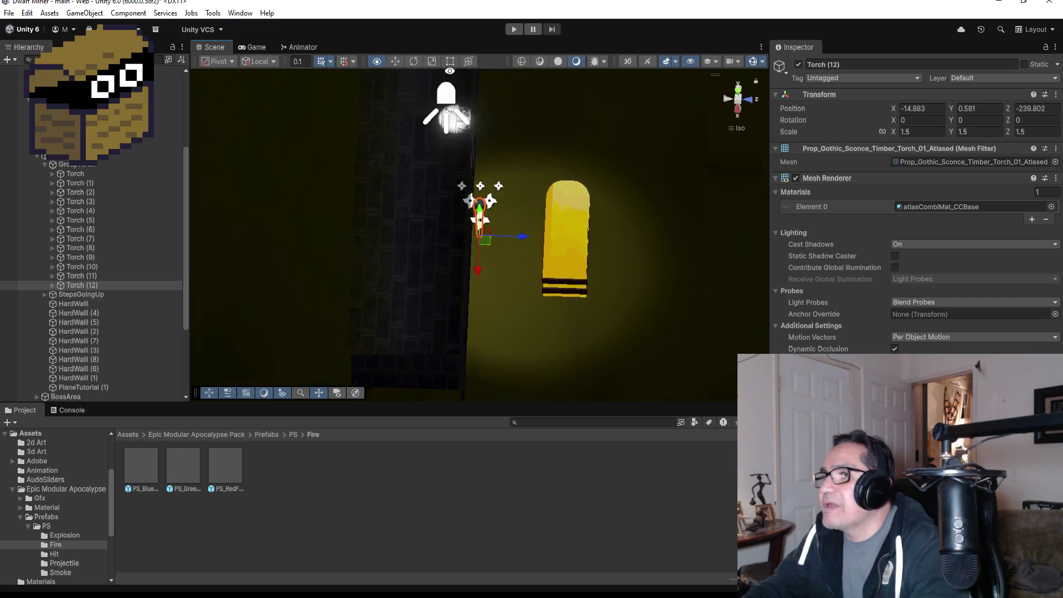
mouse_move(552, 220)
left_mouse_down()
mouse_move(586, 257)
mouse_move(590, 244)
mouse_move(558, 202)
mouse_move(550, 257)
mouse_move(520, 239)
mouse_move(498, 243)
mouse_move(511, 243)
left_mouse_up()
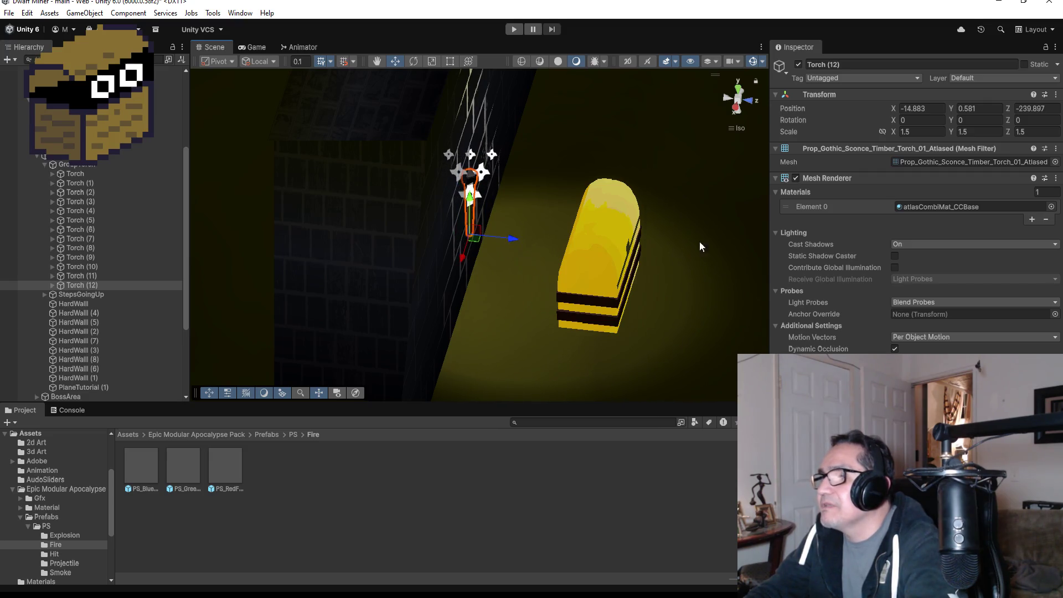
left_click(938, 121)
type("15")
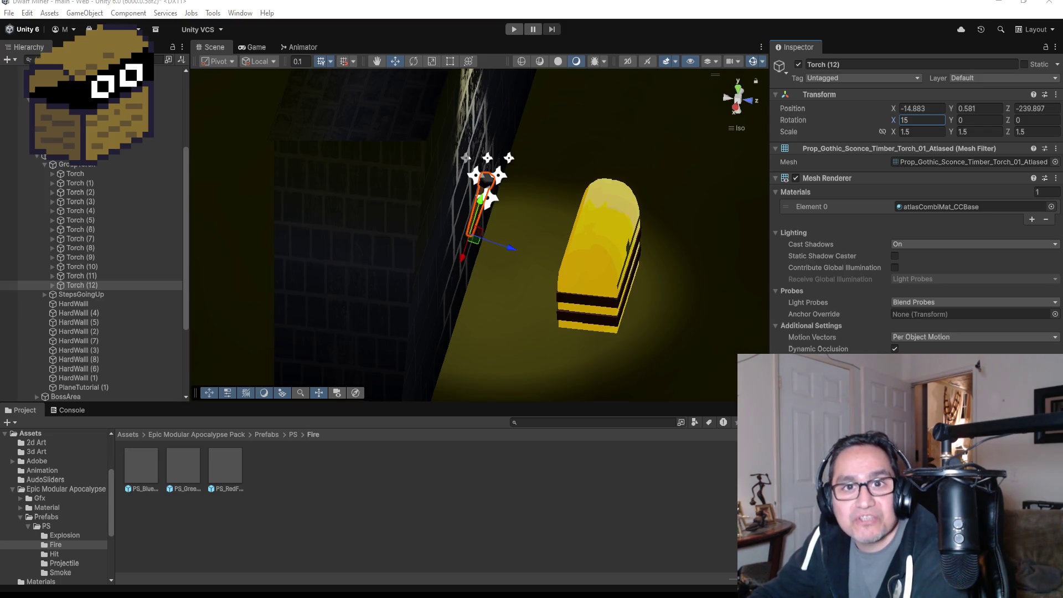
key("alt+Tab")
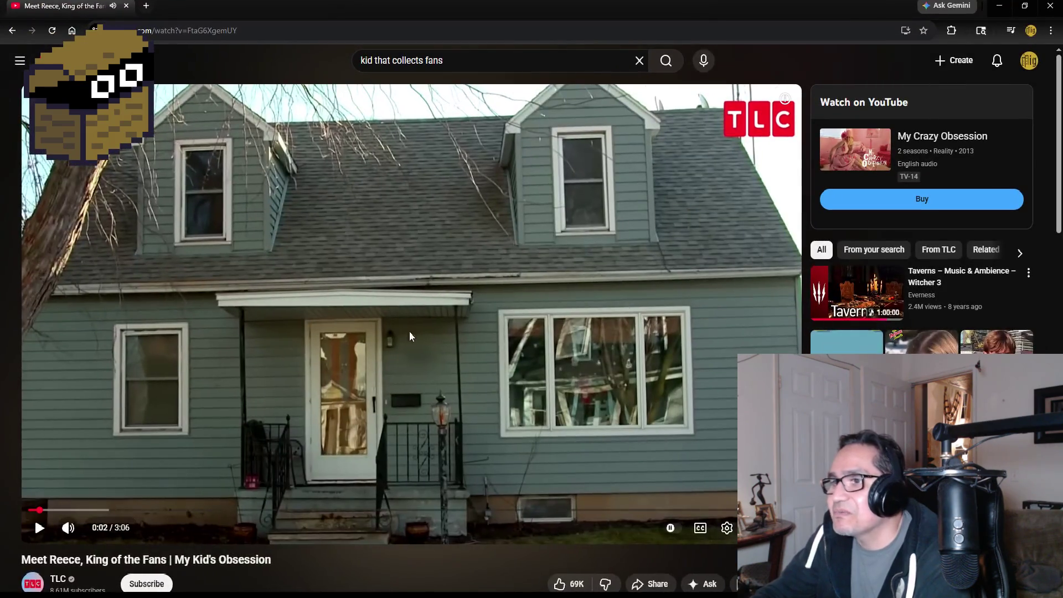
- Play the YouTube video, pause it at 0:05, and copy its share link
left_click(360, 305)
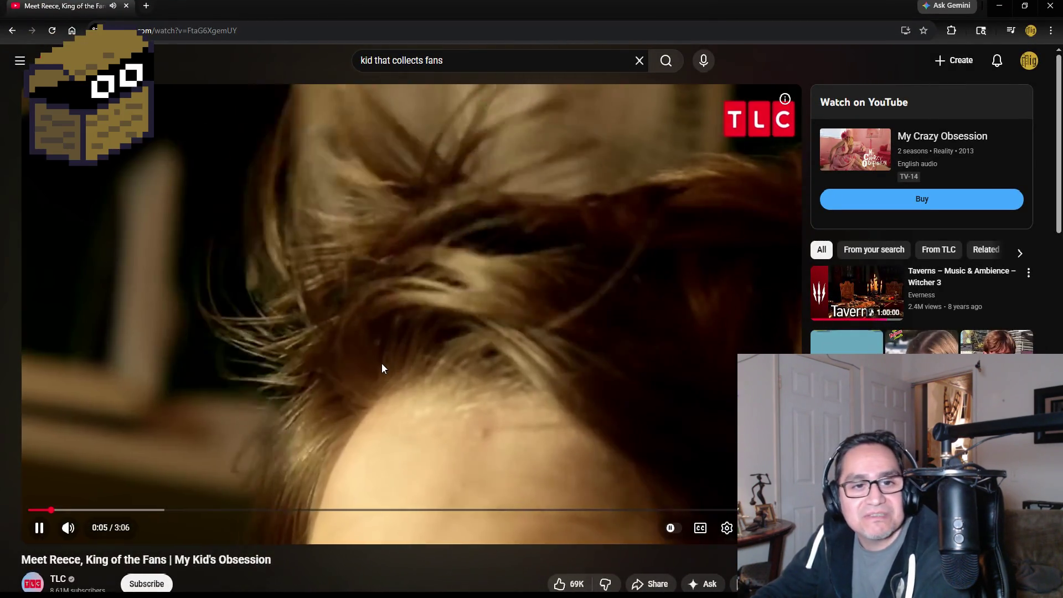
left_click(381, 363)
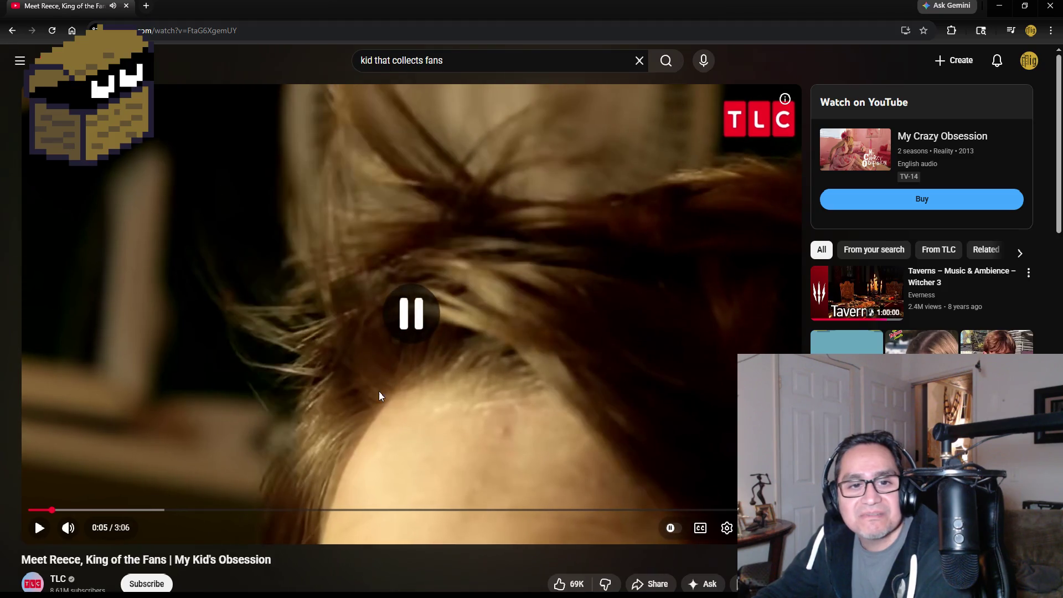
left_click(639, 585)
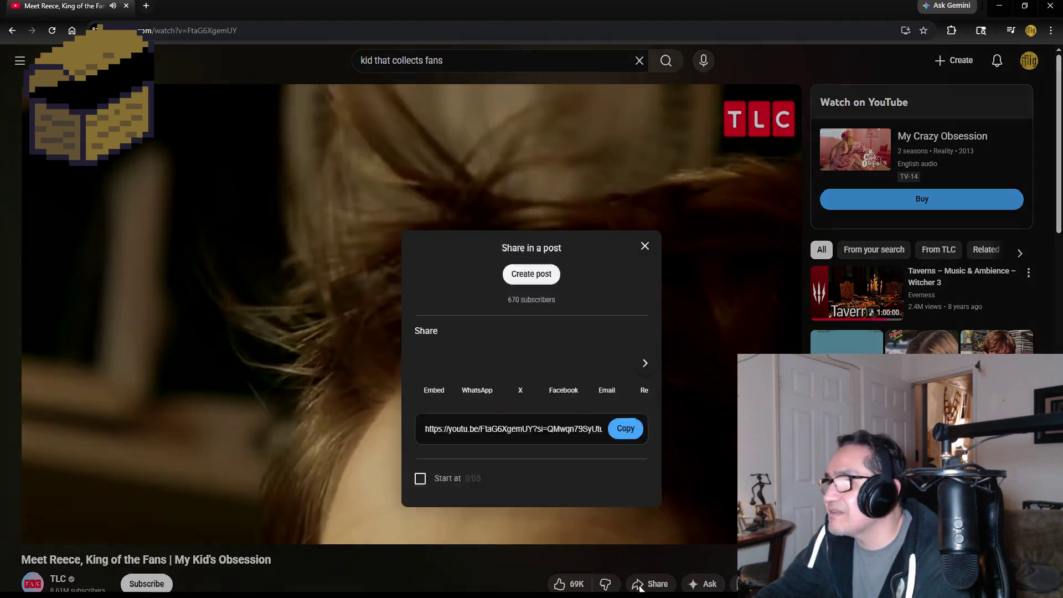
left_click(622, 382)
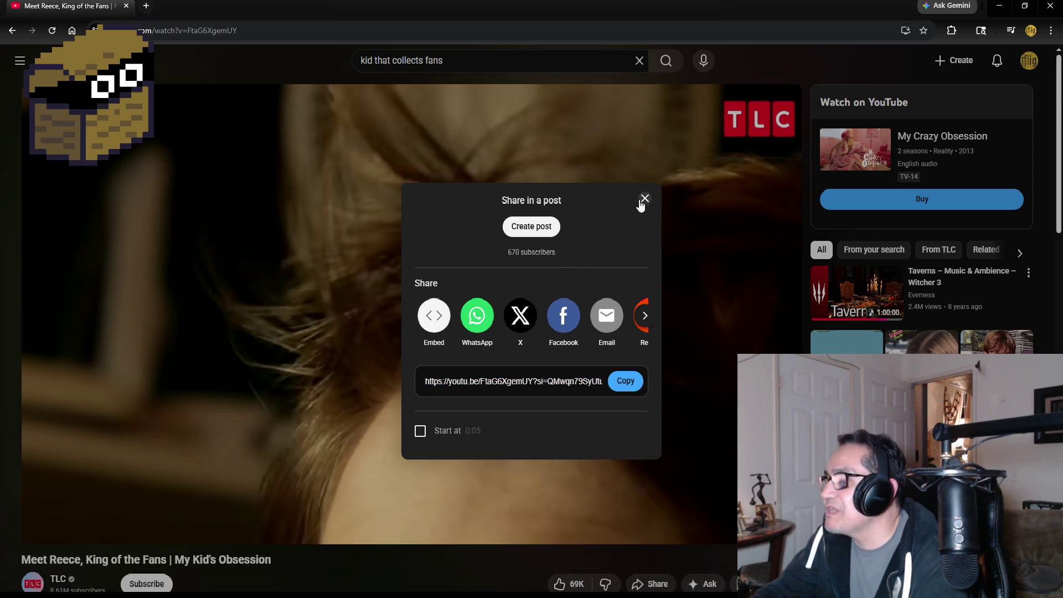
left_click(643, 199)
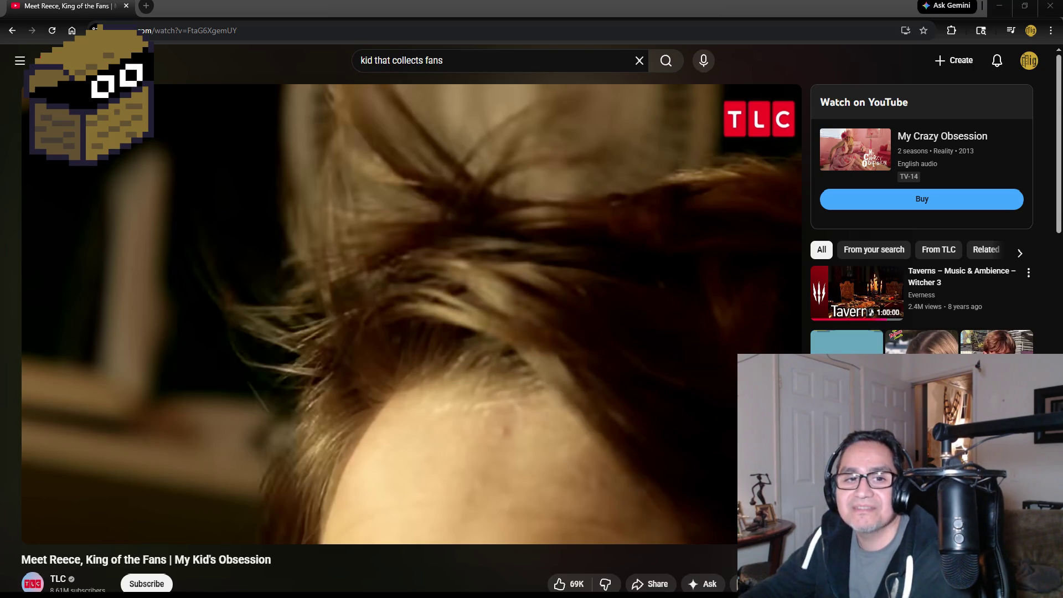
- Scroll through the video page, then return to the Unity editor
scroll(418, 321, "down", 2)
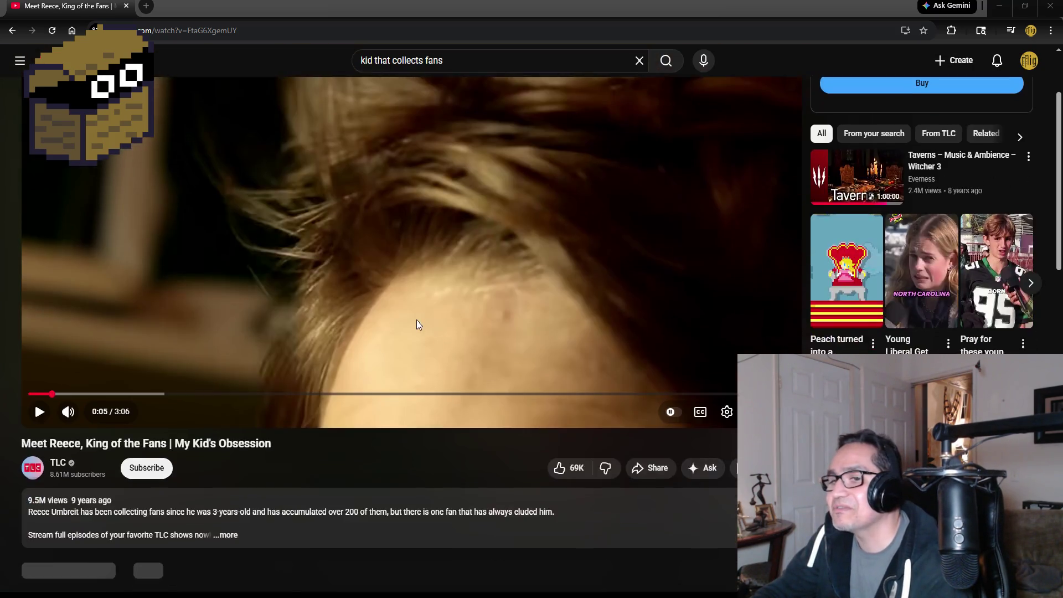
scroll(417, 327, "down", 3)
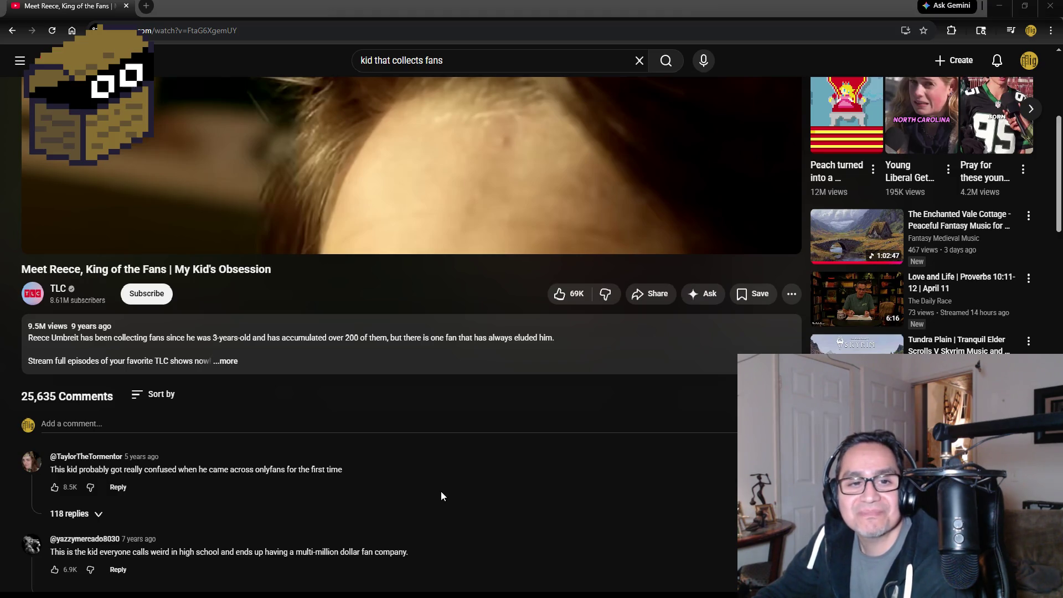
scroll(439, 496, "up", 5)
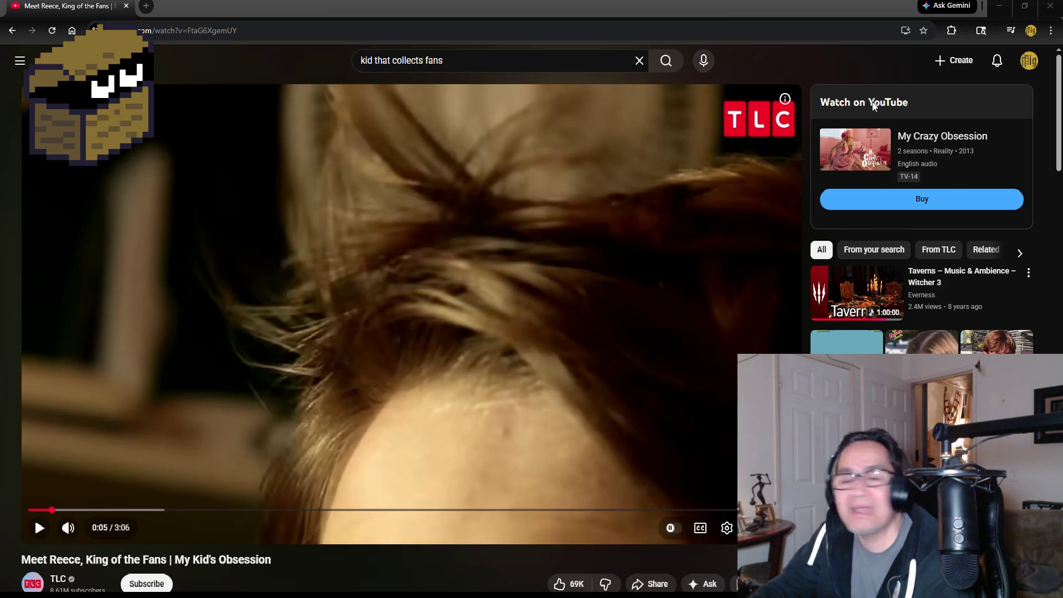
key("alt+Tab")
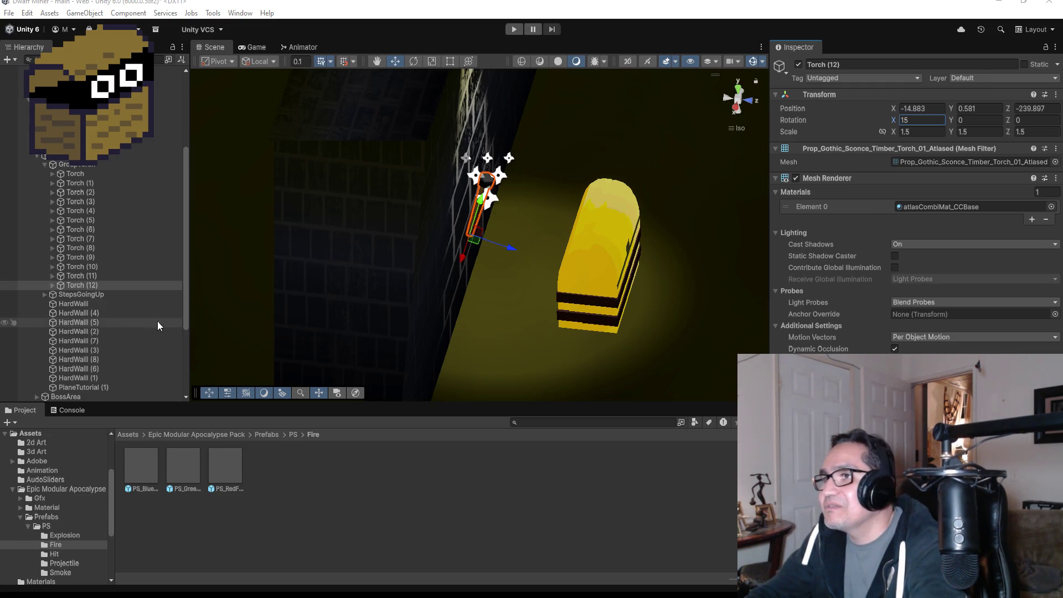
- Switch the Scene view to a top-down overview of the corridors and select Torch (12)
scroll(581, 241, "down", 5)
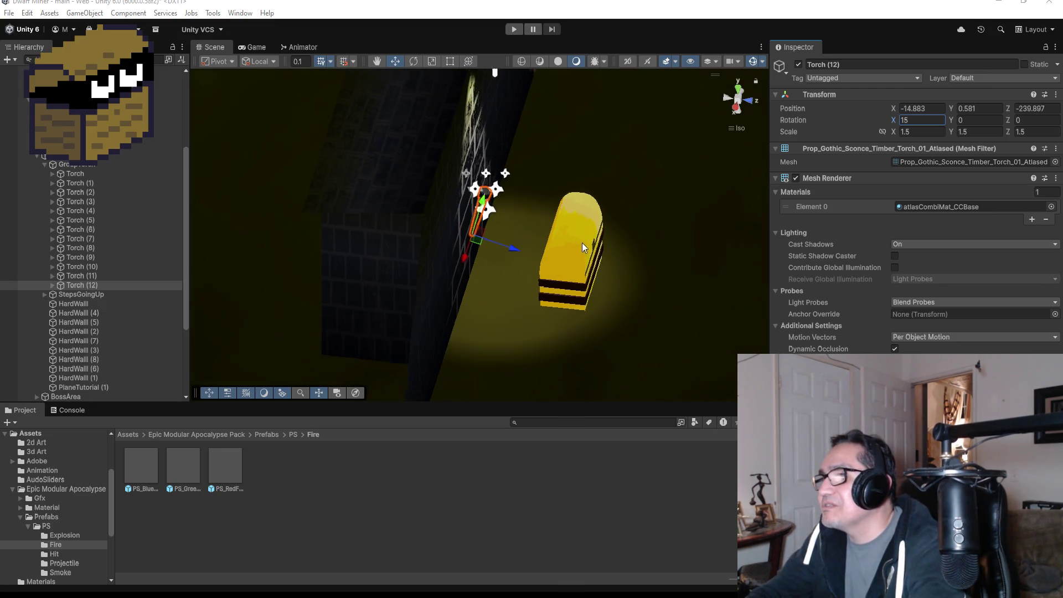
left_click(736, 91)
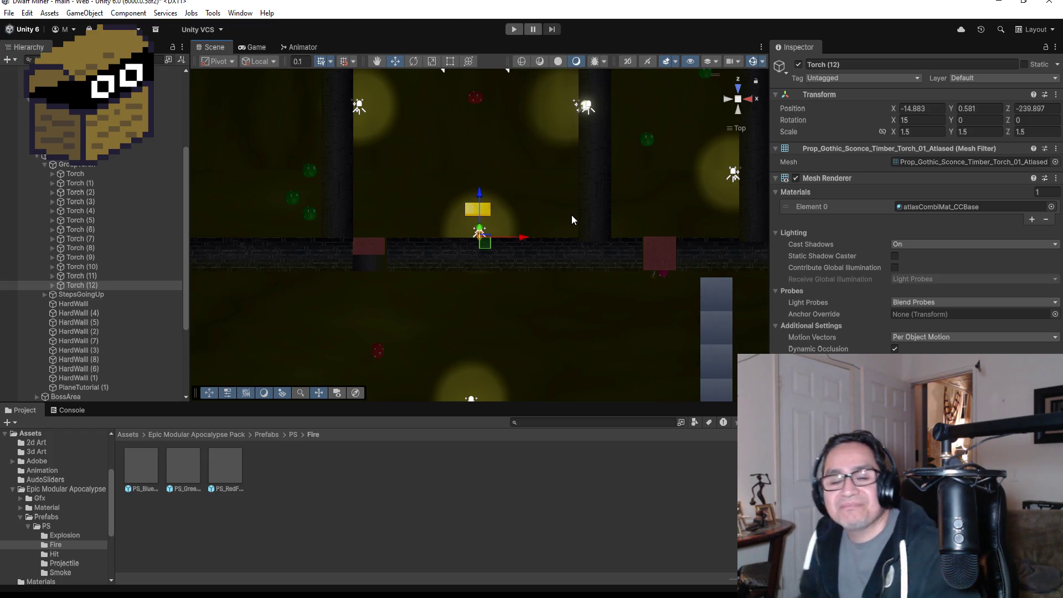
scroll(530, 297, "down", 3)
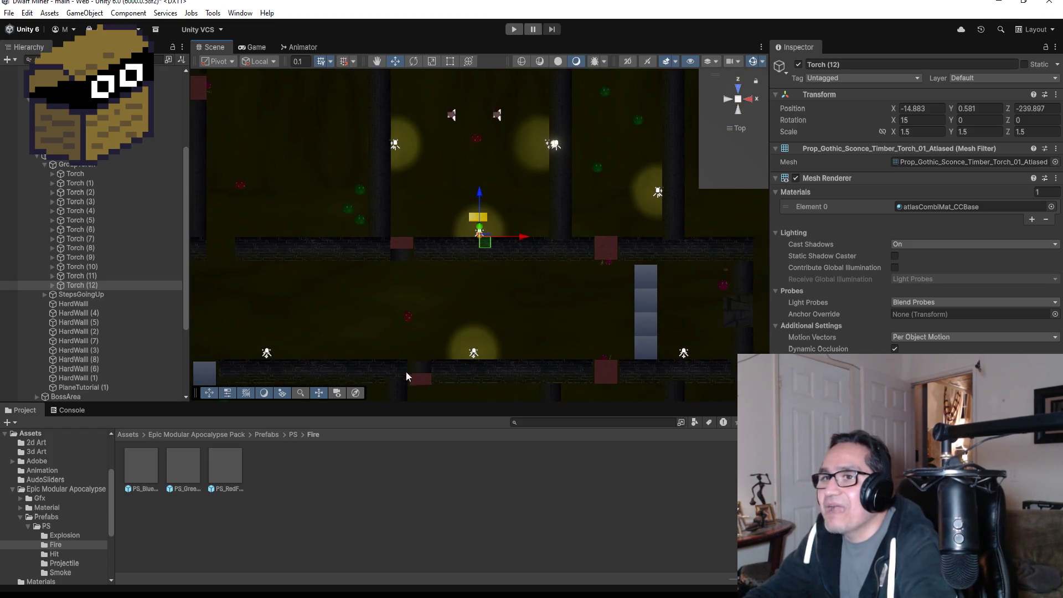
scroll(407, 373, "down", 4)
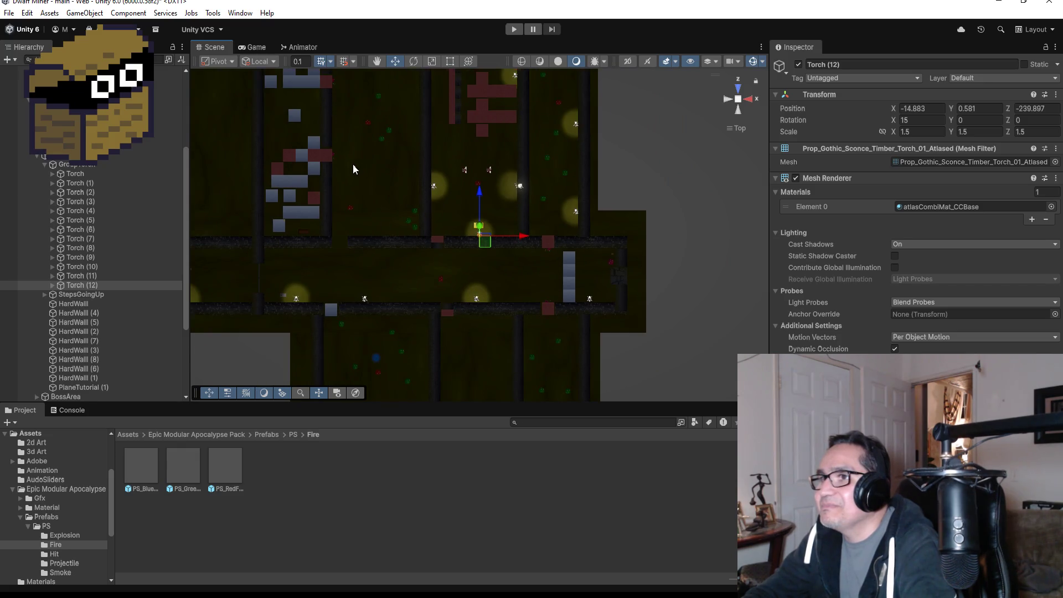
scroll(352, 164, "up", 2)
left_click(87, 287)
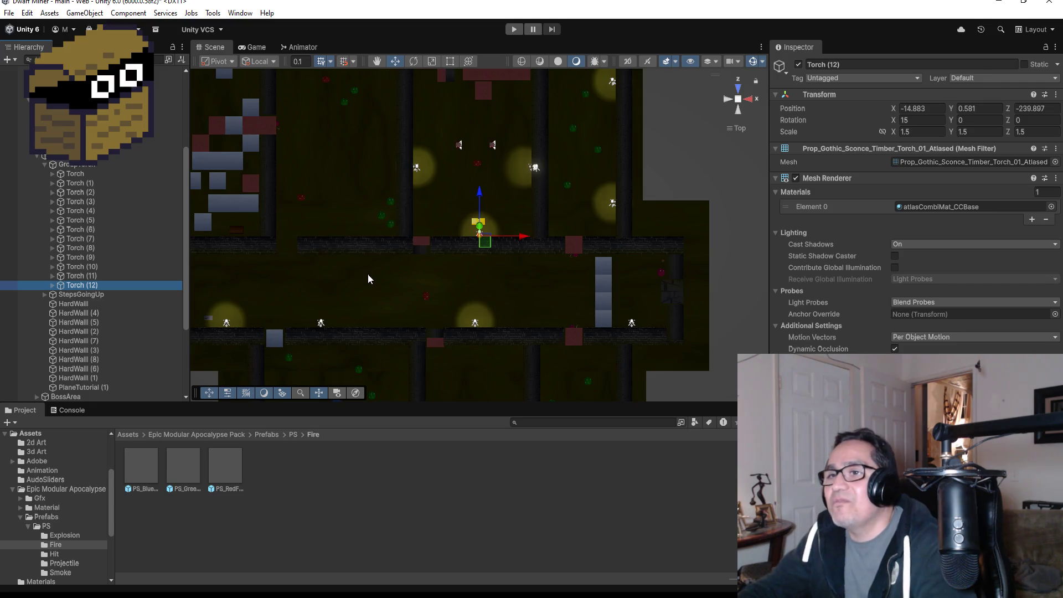
left_click(97, 293)
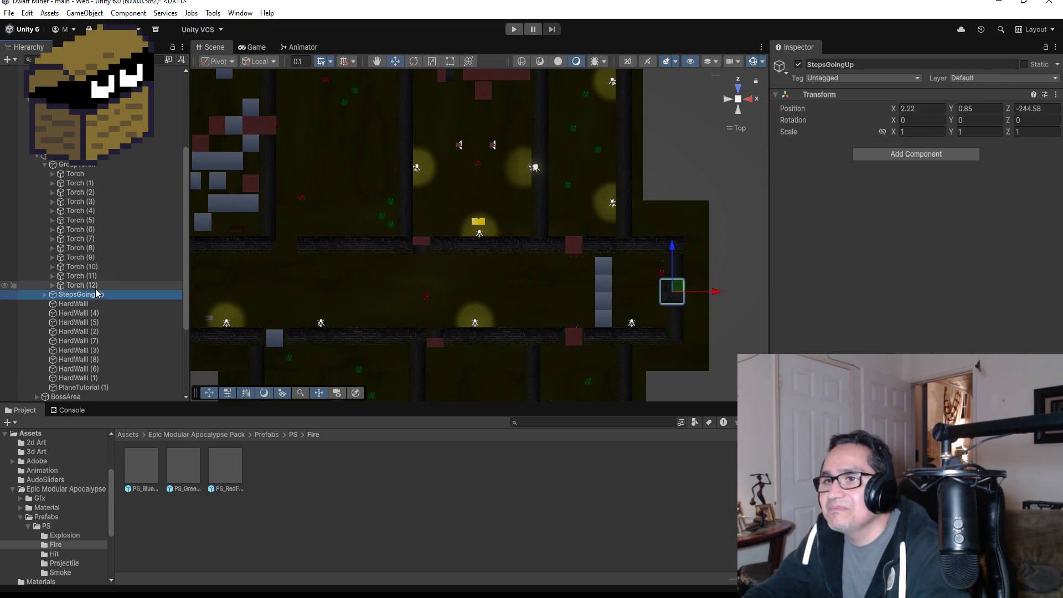
left_click(81, 284)
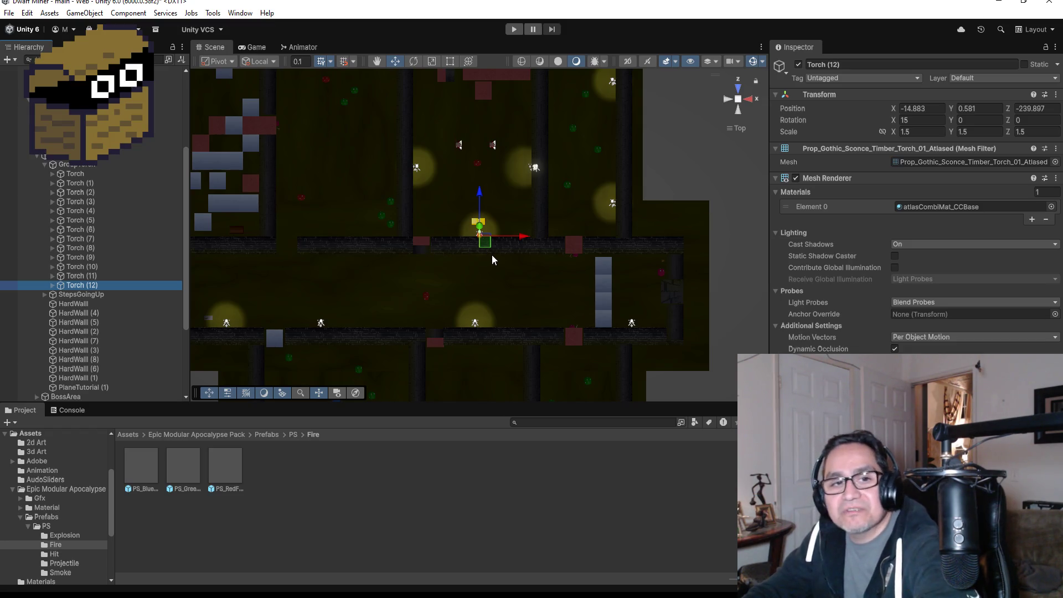
key("ctrl+d")
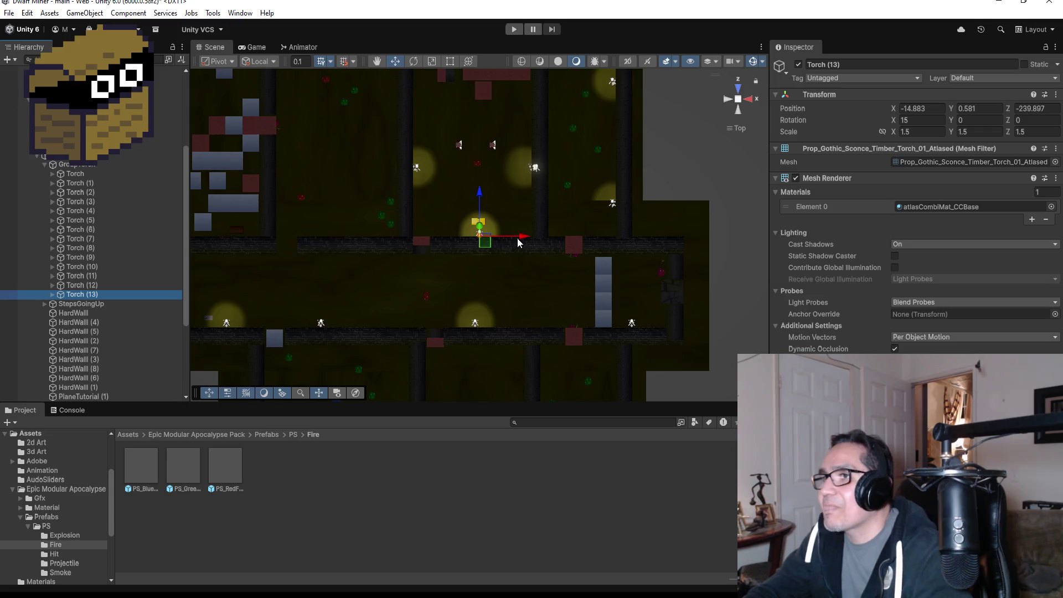
left_click_drag(519, 243, 375, 243)
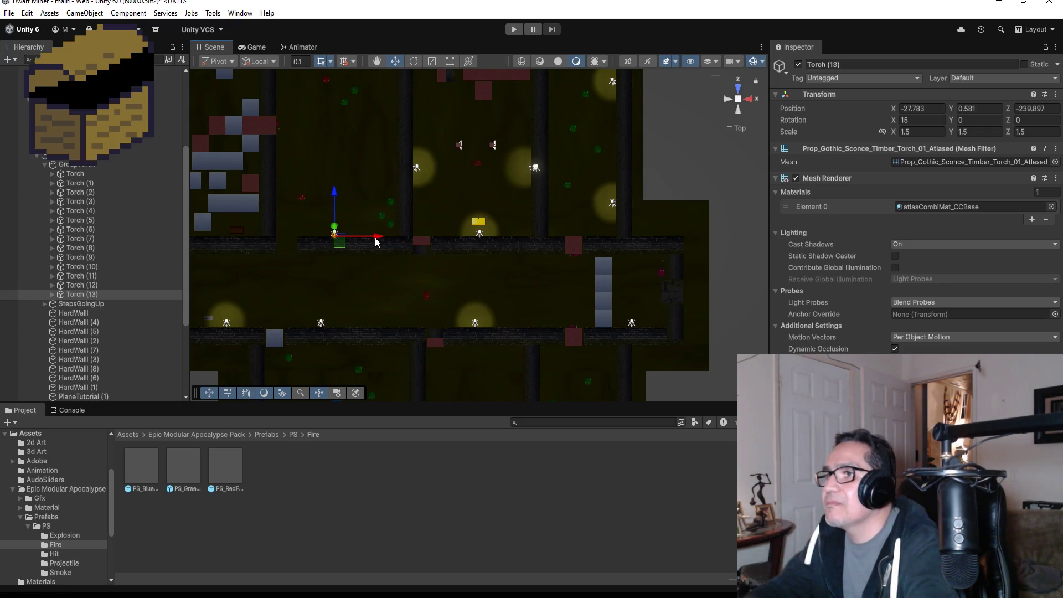
right_click(79, 293)
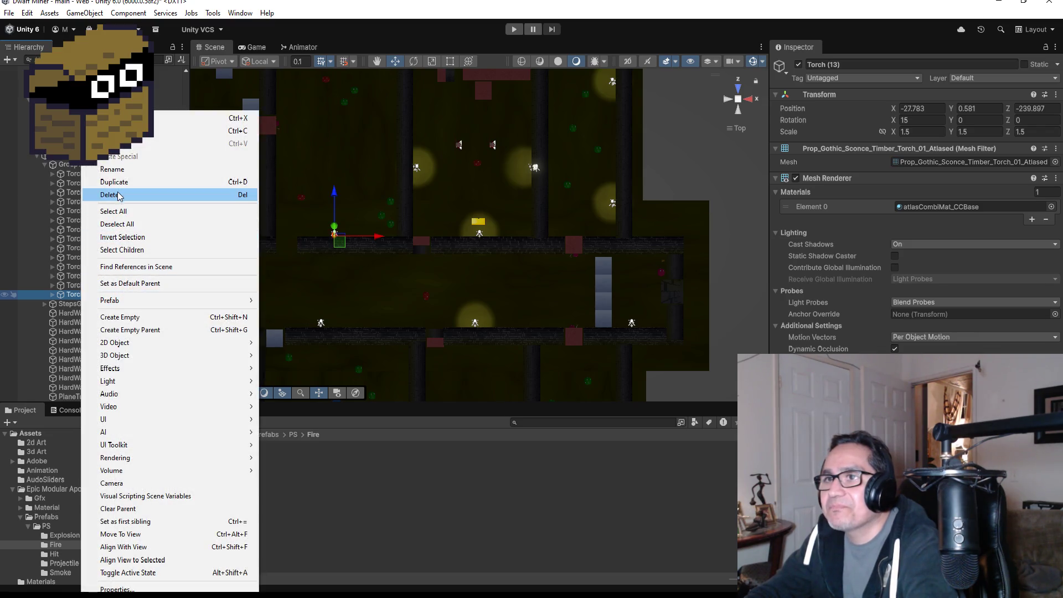
left_click(110, 194)
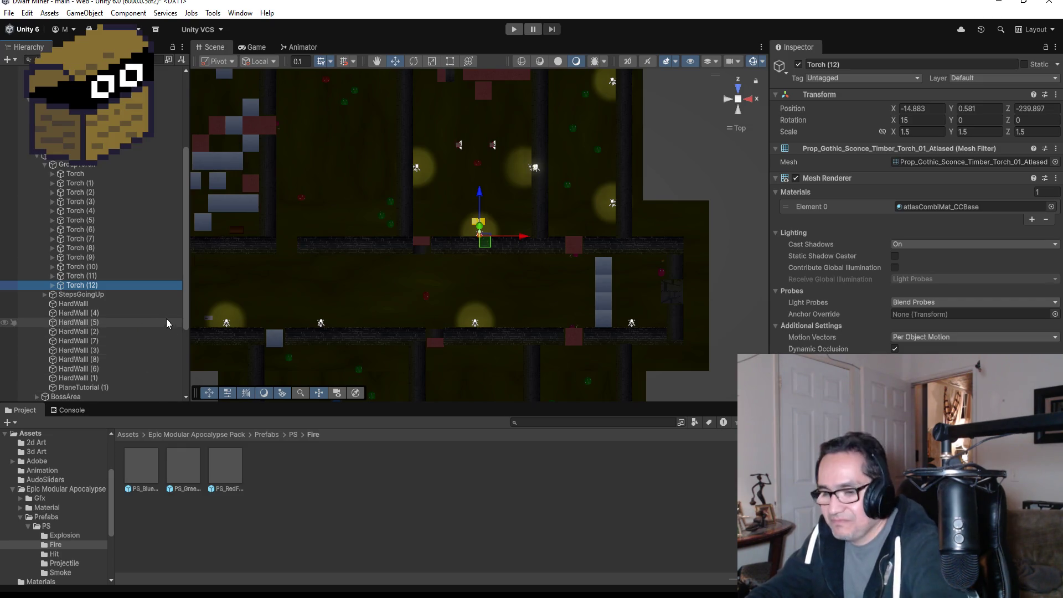
- Duplicate Torch (12) into Torch (13), zero its X rotation, and slide it left to X -27.283
key("ctrl+d")
left_click(927, 120)
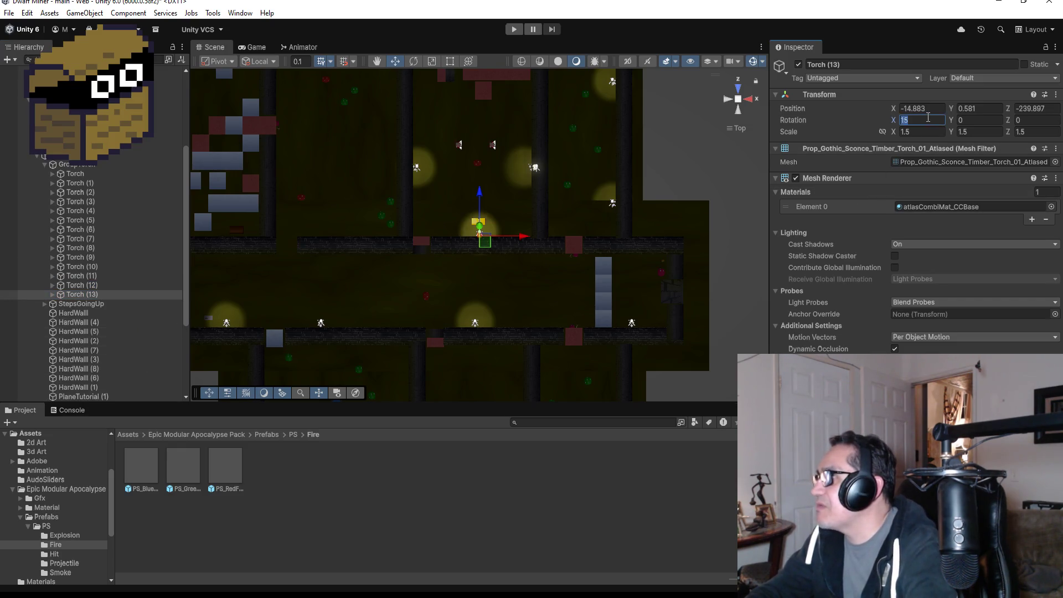
type("0")
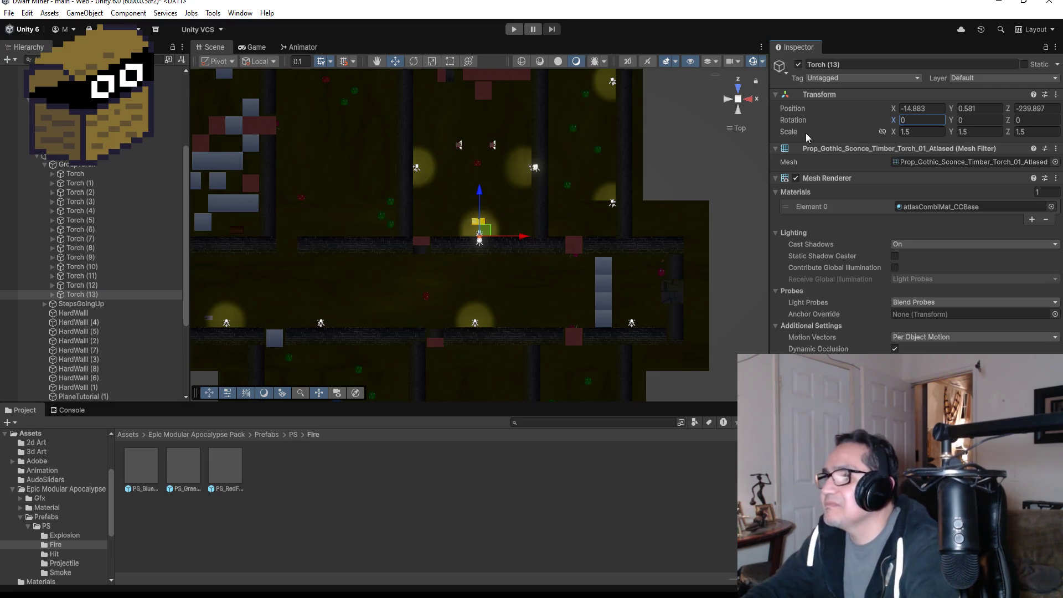
left_click_drag(527, 239, 386, 239)
- Frame Torch (13) and tilt it 15° about X
key("f")
scroll(626, 254, "down", 5)
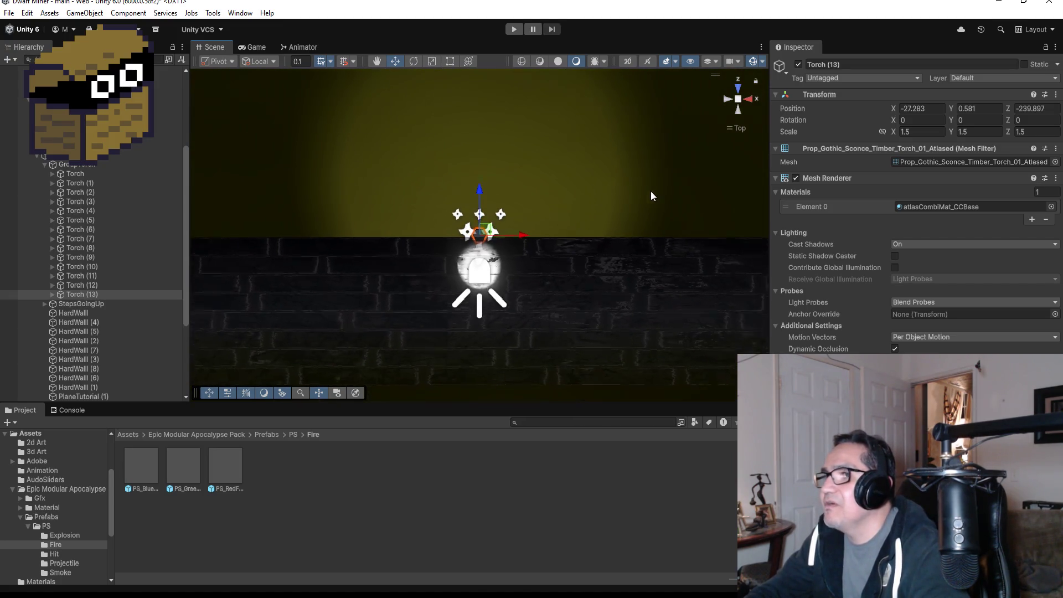
mouse_move(716, 172)
left_mouse_down()
mouse_move(598, 187)
mouse_move(685, 196)
left_mouse_up()
left_click(926, 120)
type("1")
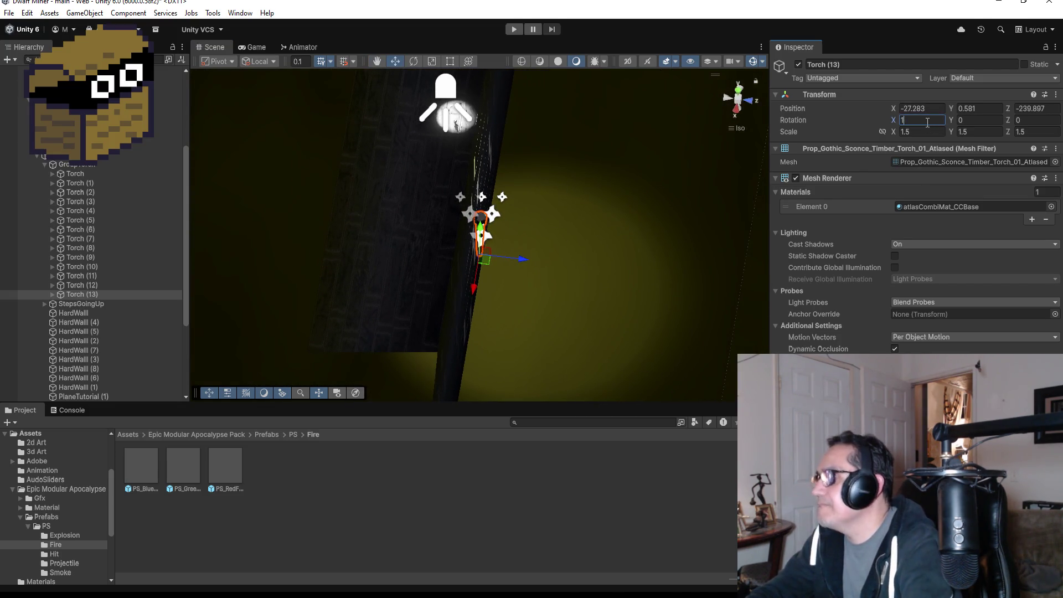
type("5")
scroll(540, 255, "down", 5)
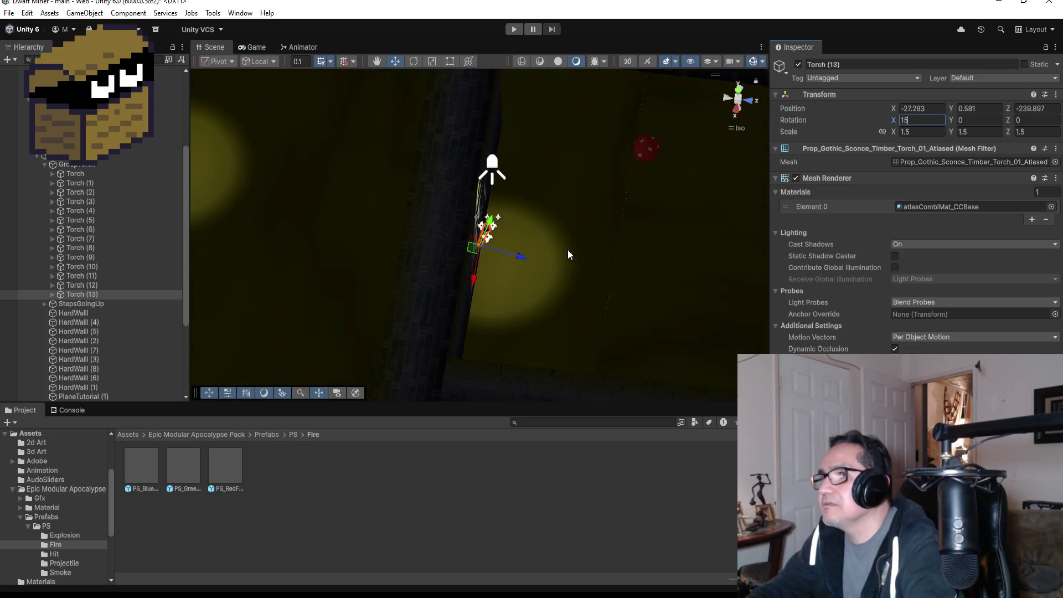
scroll(572, 258, "down", 10)
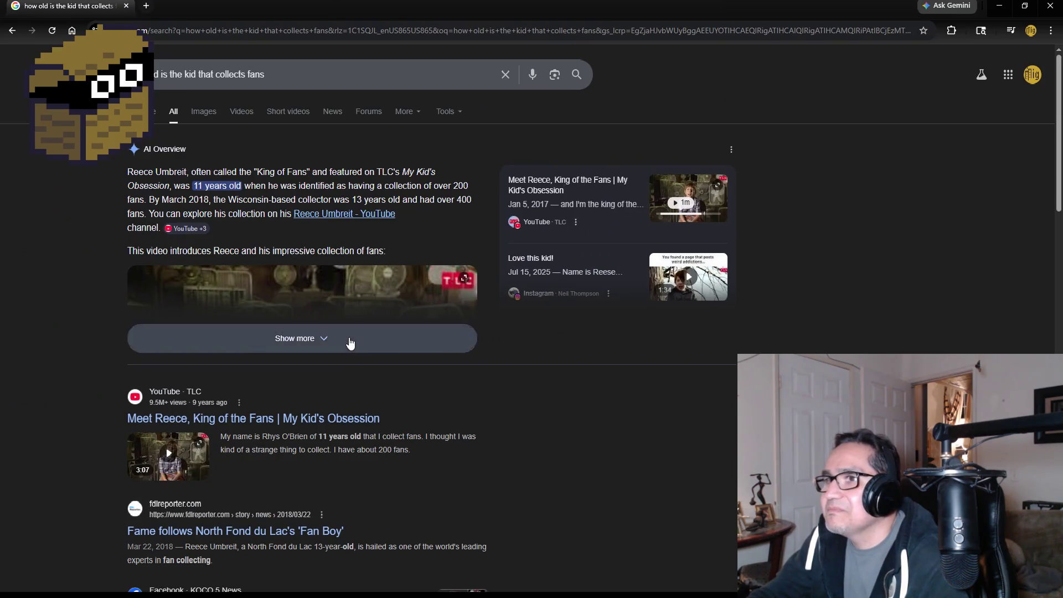
- Expand Google's AI Overview to read the fan-collecting kid's age, then close the search tab
left_click(349, 339)
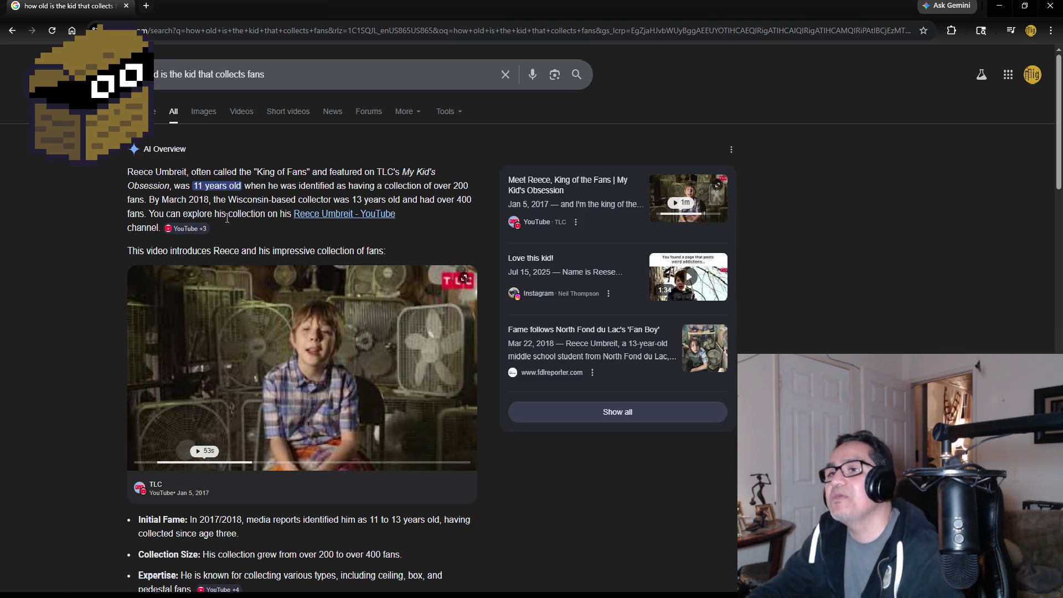
mouse_move(156, 273)
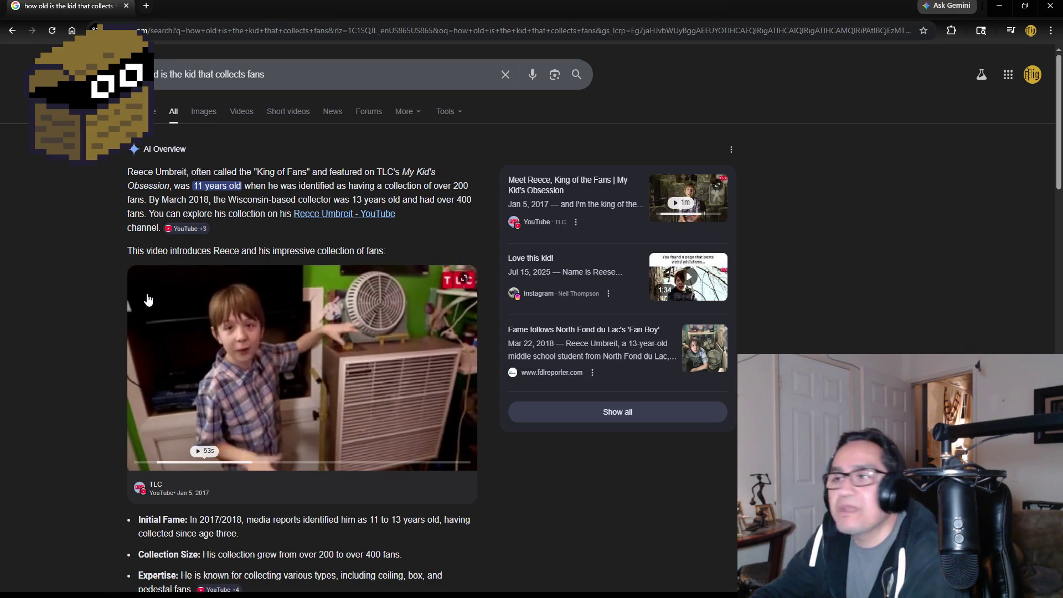
scroll(75, 374, "down", 2)
scroll(67, 377, "down", 2)
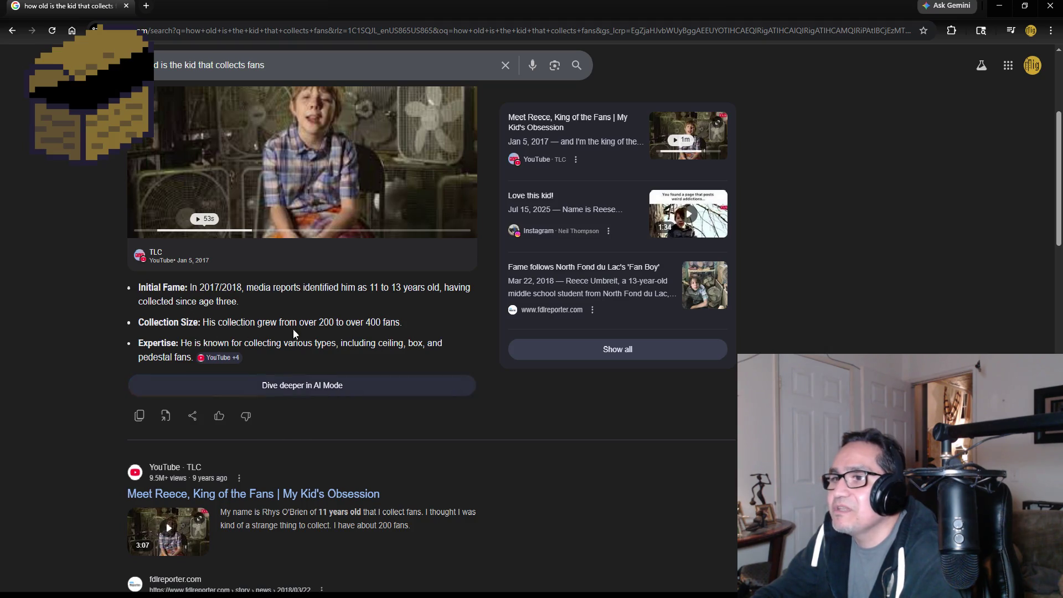
scroll(41, 334, "up", 4)
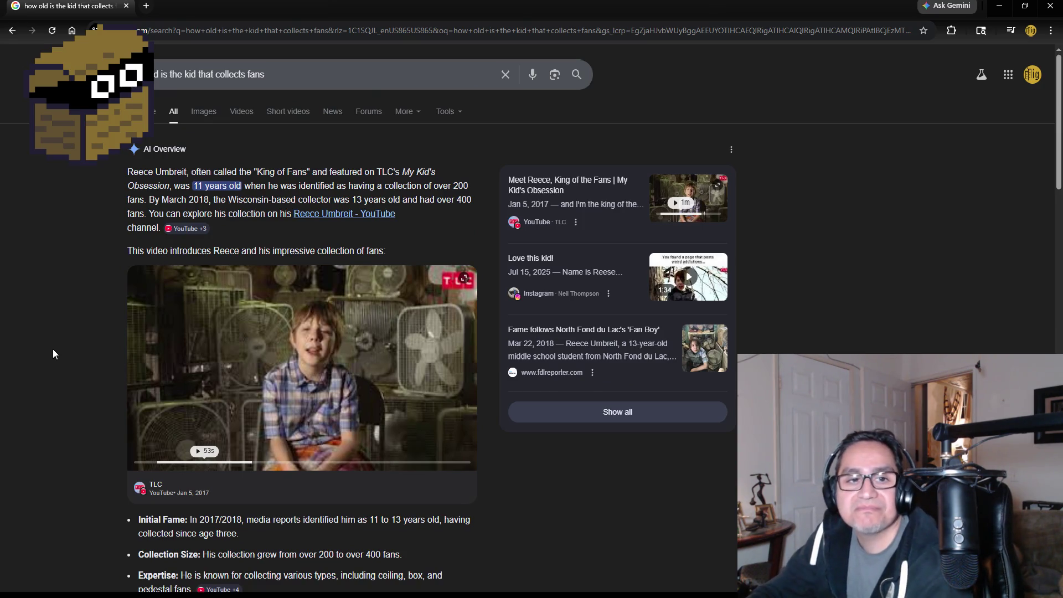
left_click(127, 7)
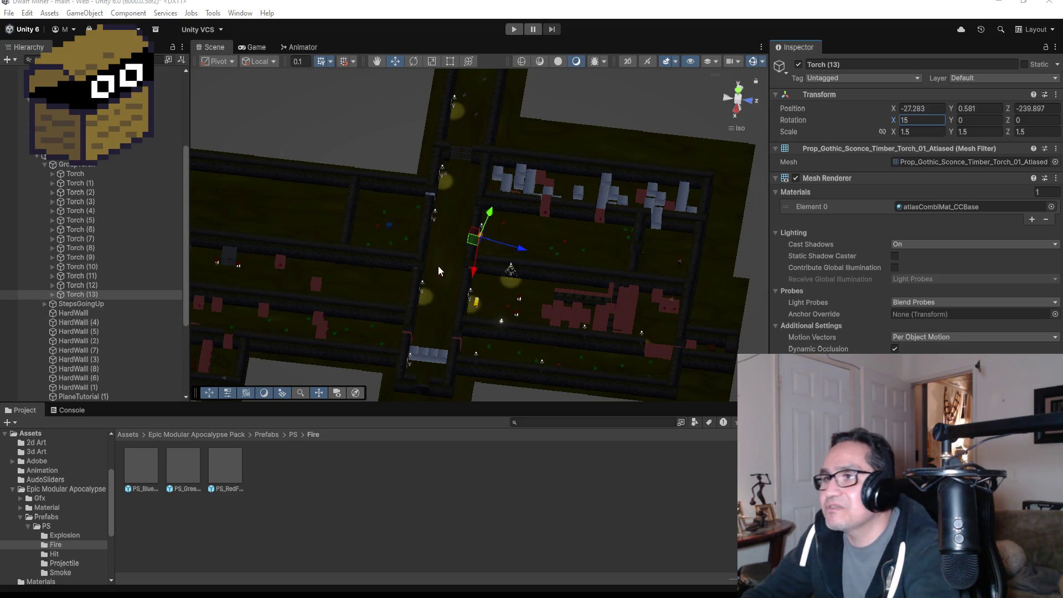
scroll(499, 253, "up", 4)
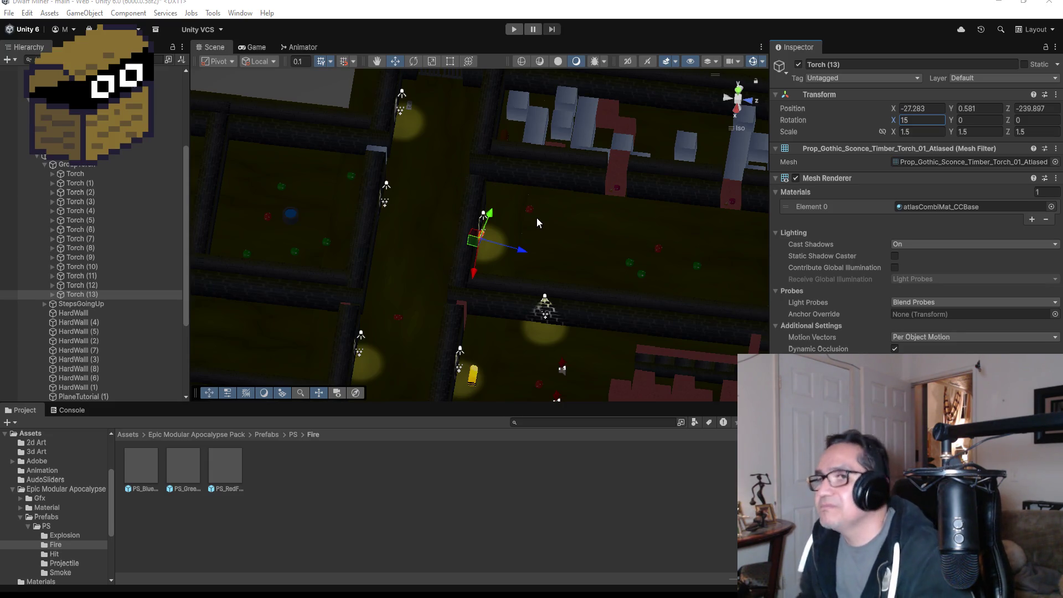
scroll(559, 321, "down", 3)
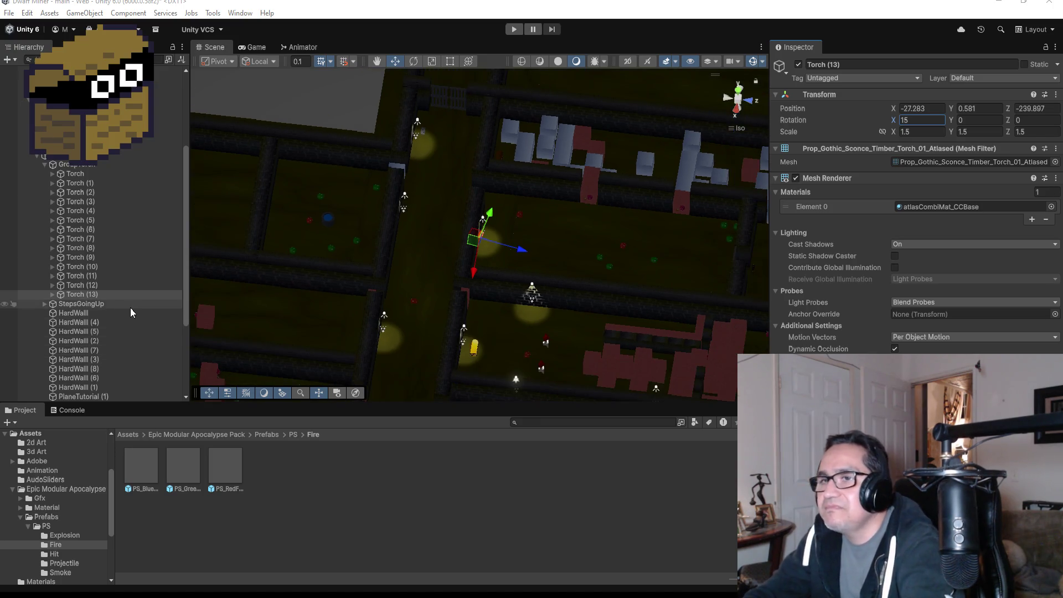
scroll(618, 272, "up", 4)
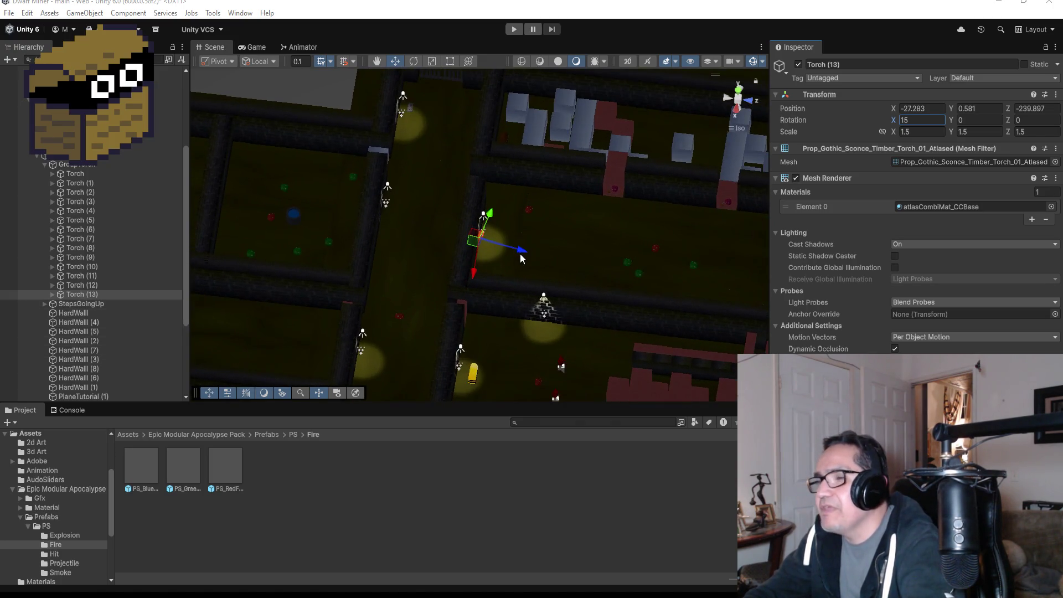
left_click(77, 313)
left_click(86, 295)
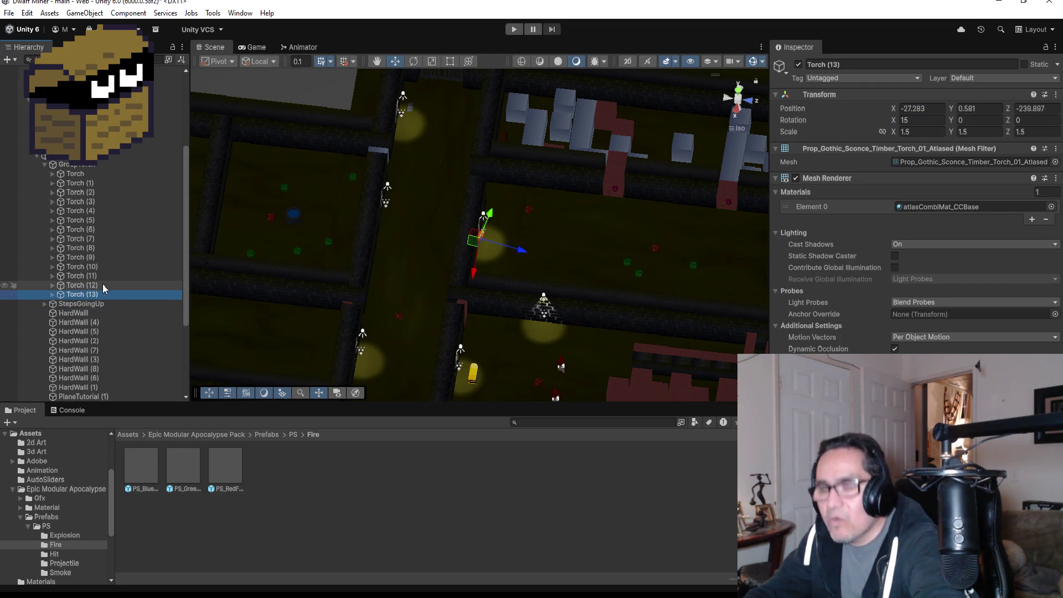
- Duplicate Torch (13) into Torch (14) and move it onto the wall at X -32.904, Z -225.31
key("ctrl+d")
left_click(931, 121)
type("0")
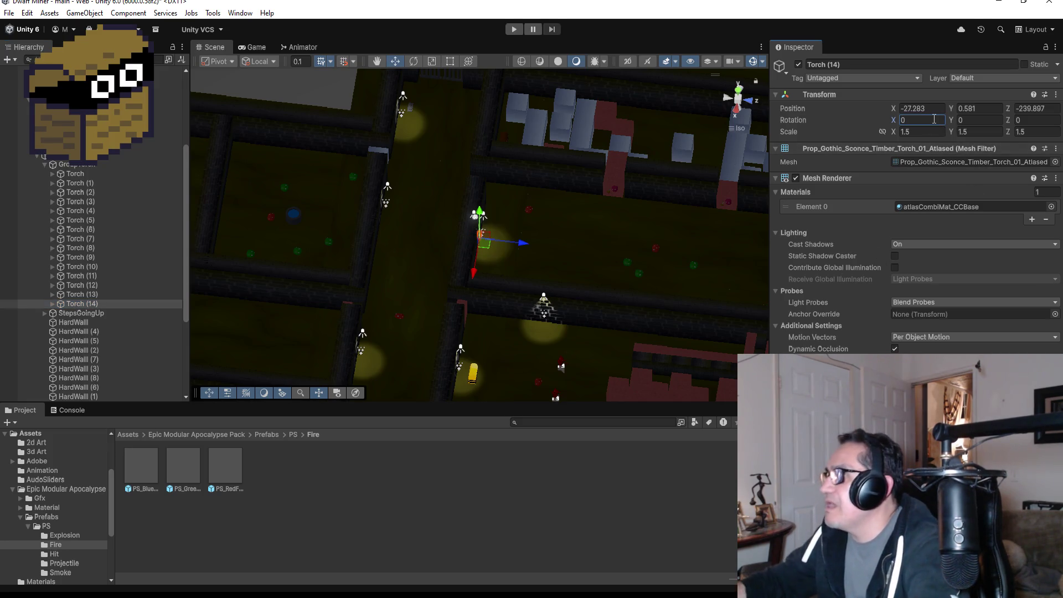
left_click_drag(535, 245, 711, 267)
scroll(714, 269, "down", 5)
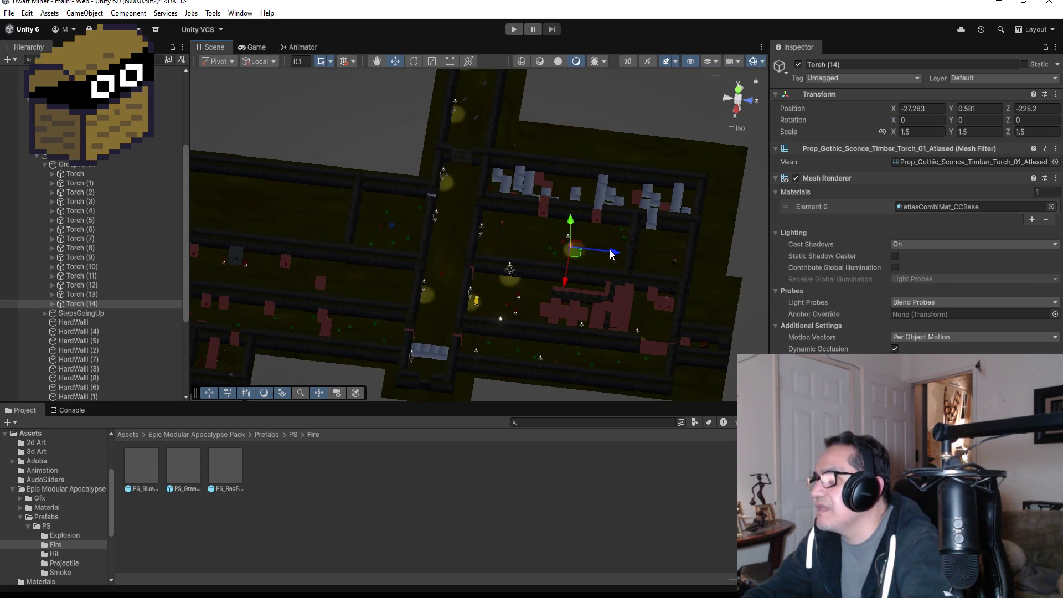
left_click_drag(612, 253, 615, 252)
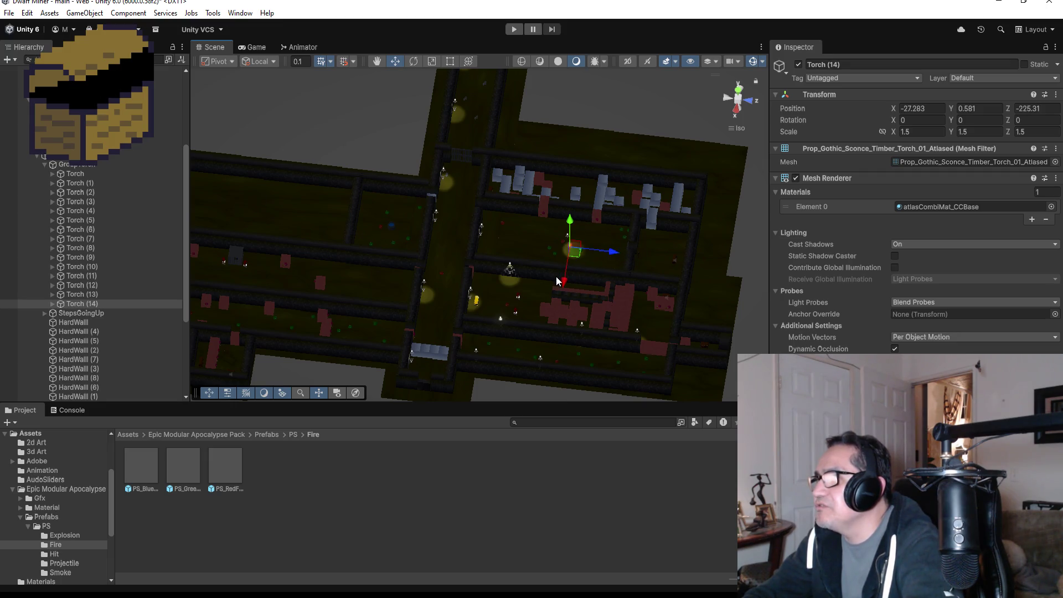
left_click_drag(560, 282, 570, 256)
key("f")
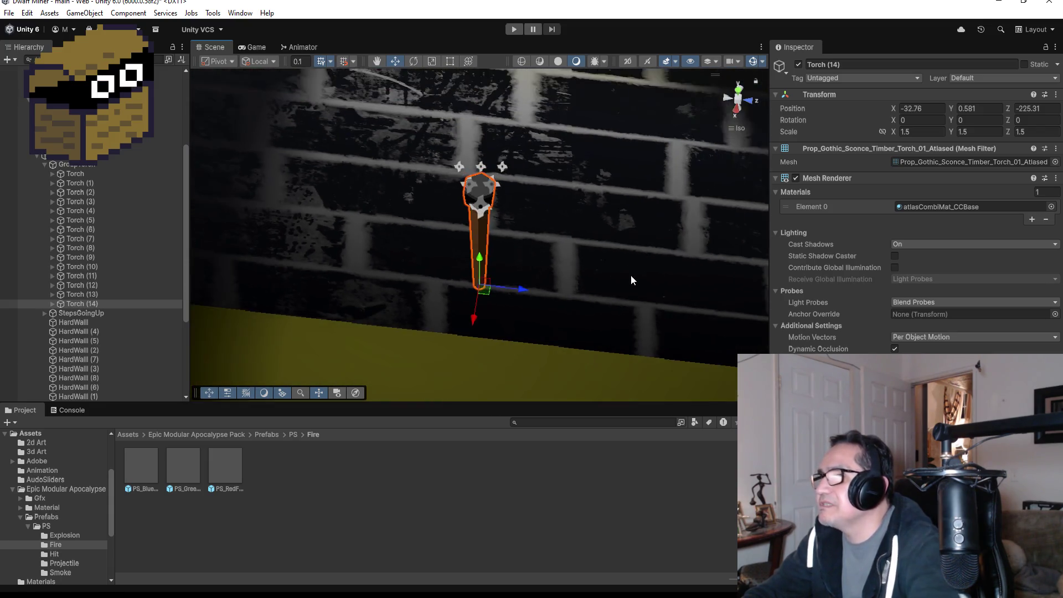
mouse_move(589, 309)
left_mouse_down()
mouse_move(569, 308)
mouse_move(581, 273)
mouse_move(812, 277)
mouse_move(583, 281)
mouse_move(503, 254)
mouse_move(516, 254)
left_mouse_up()
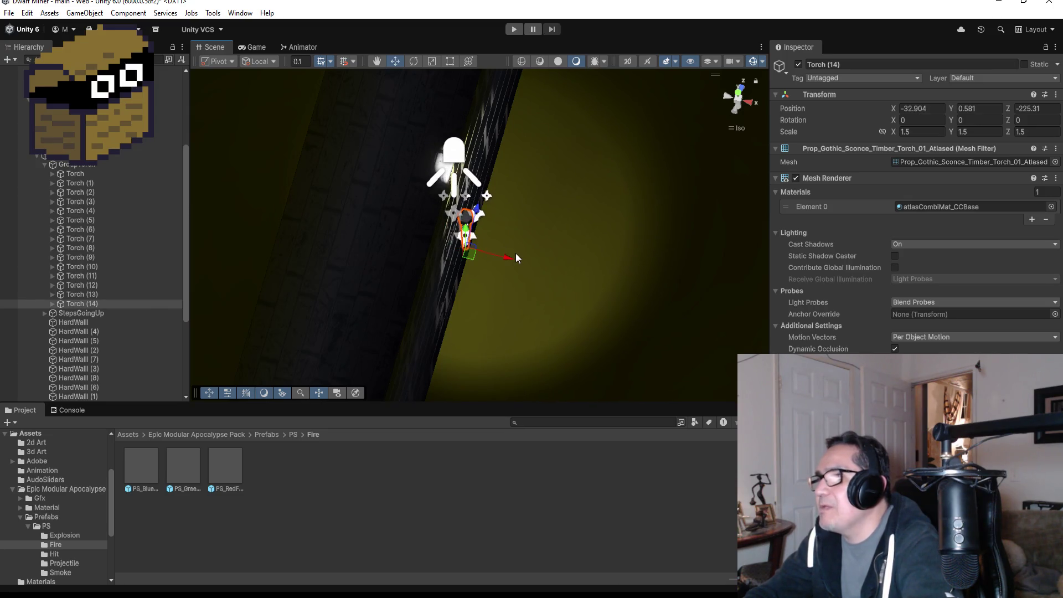
- Rotate Torch (14) to Y 90 and X 15, then view the level from above
left_click(990, 120)
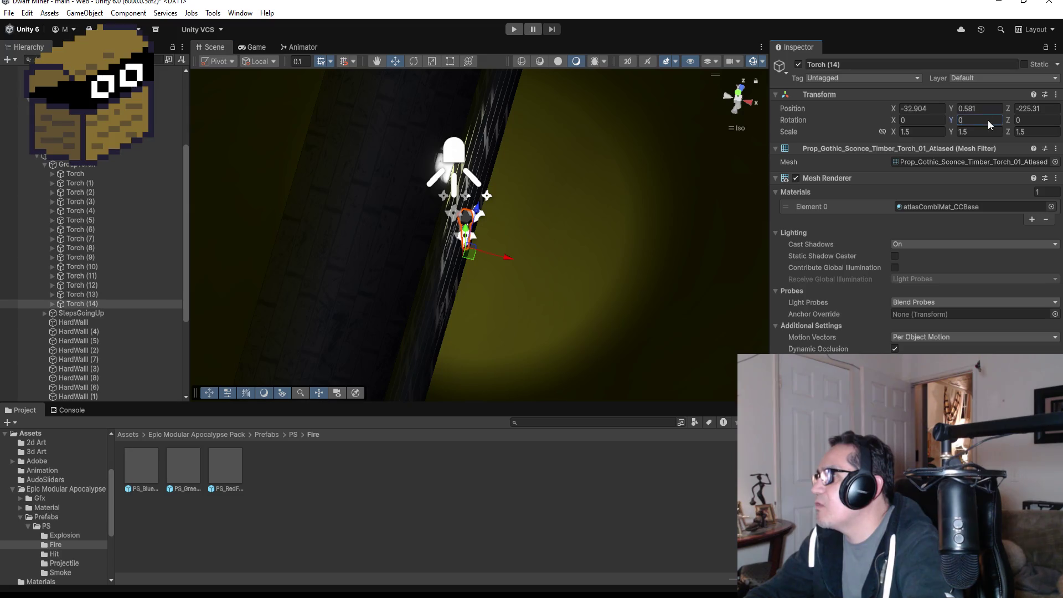
type("90")
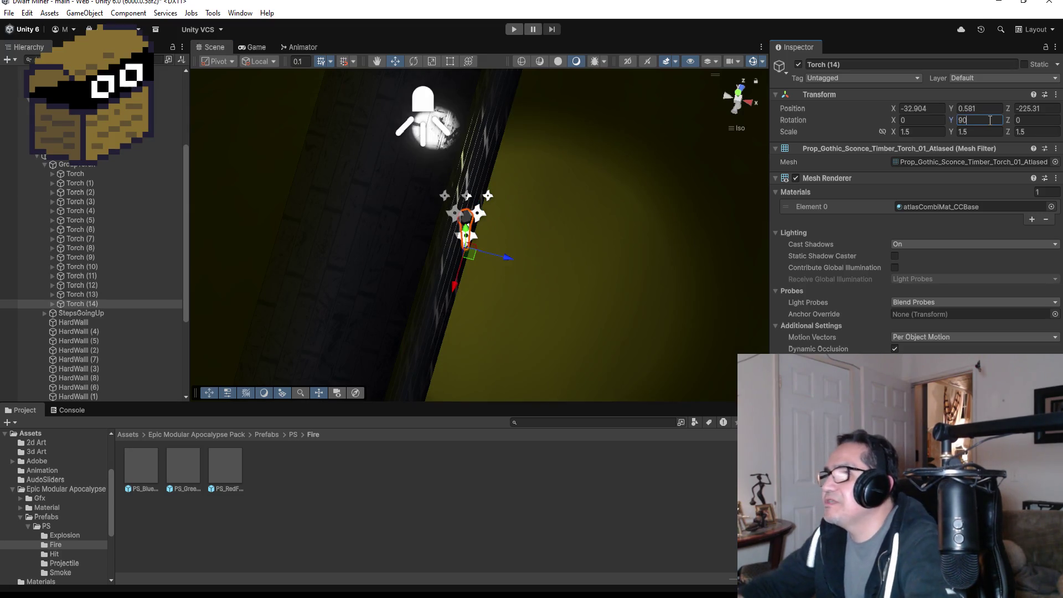
scroll(538, 206, "down", 3)
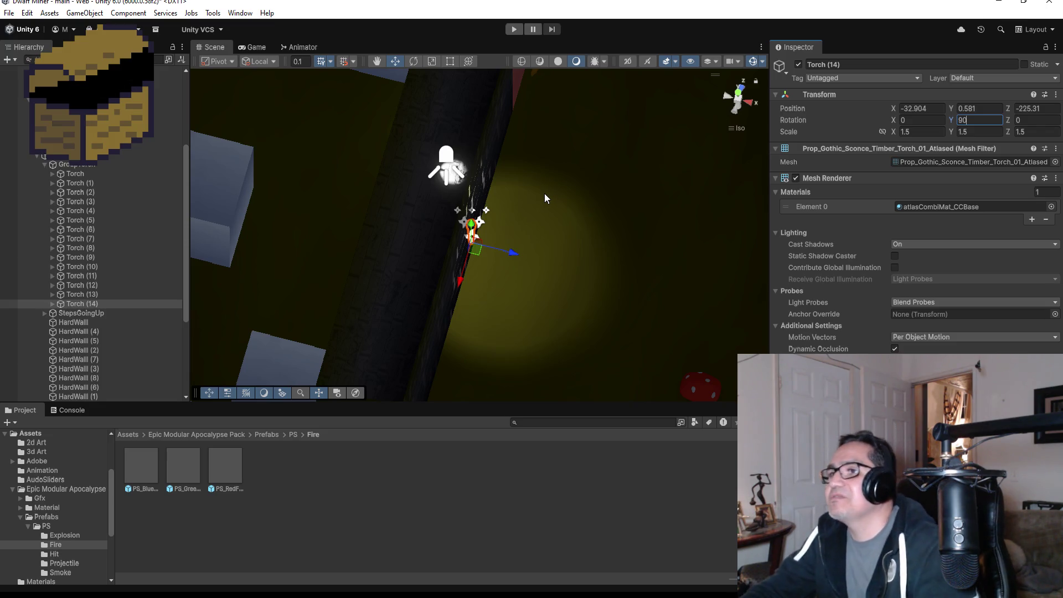
left_click(934, 120)
type("15")
scroll(593, 289, "down", 10)
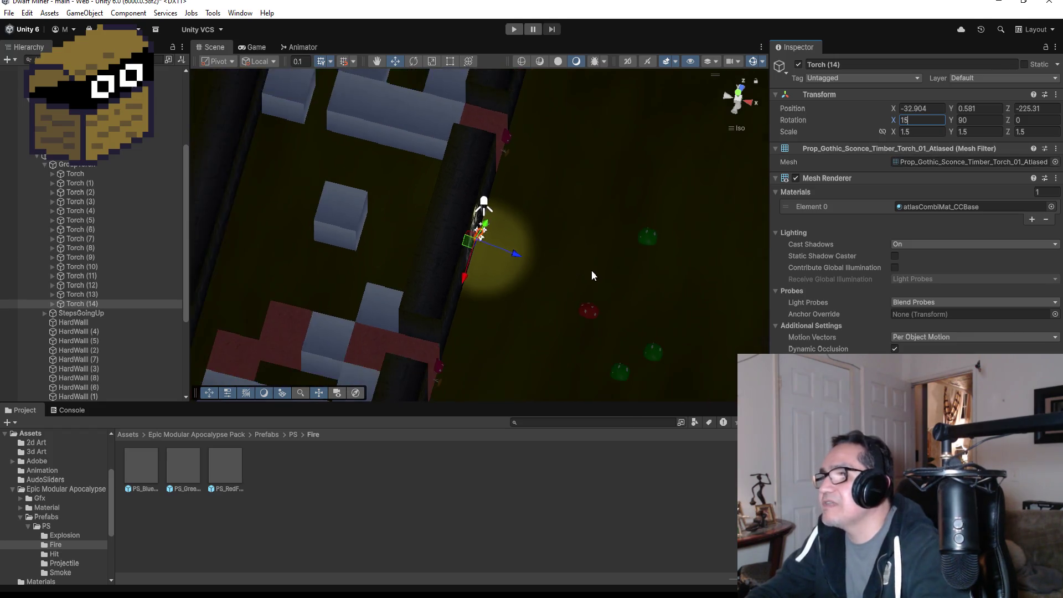
mouse_move(507, 308)
left_mouse_down()
mouse_move(555, 232)
mouse_move(552, 244)
left_mouse_up()
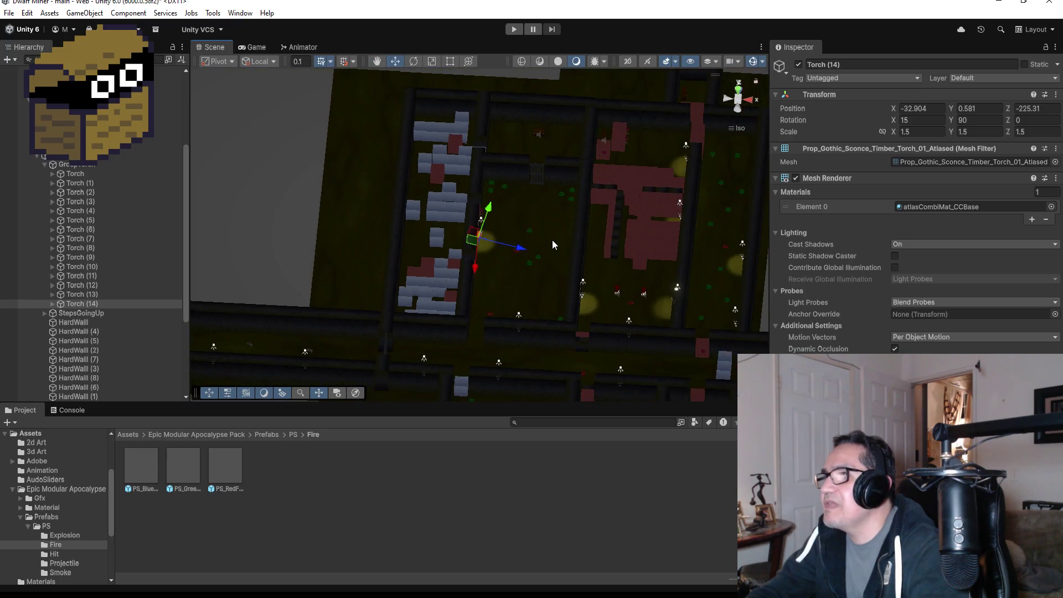
scroll(509, 208, "down", 5)
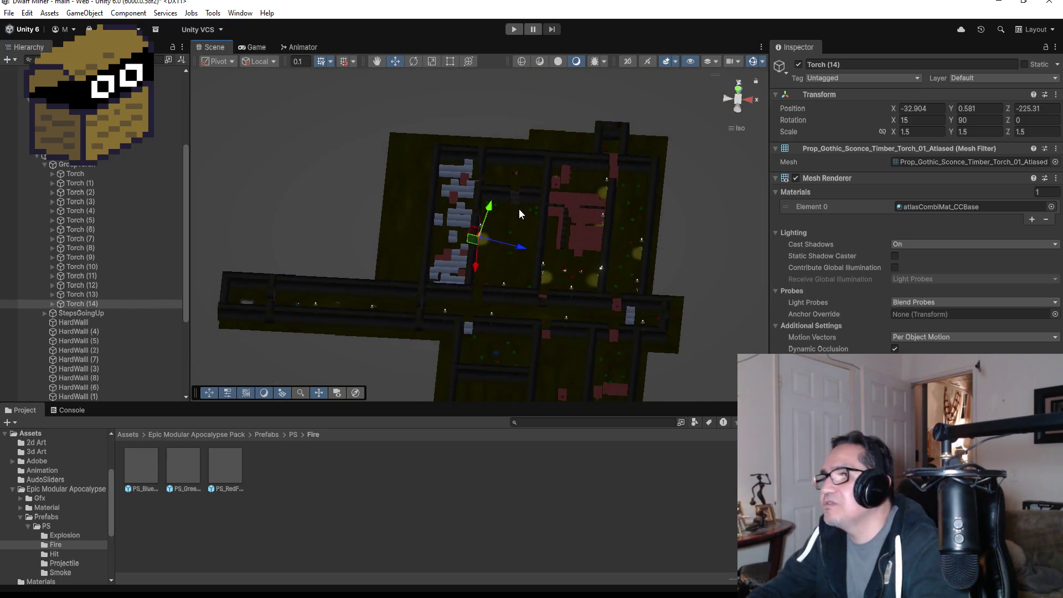
scroll(505, 249, "down", 3)
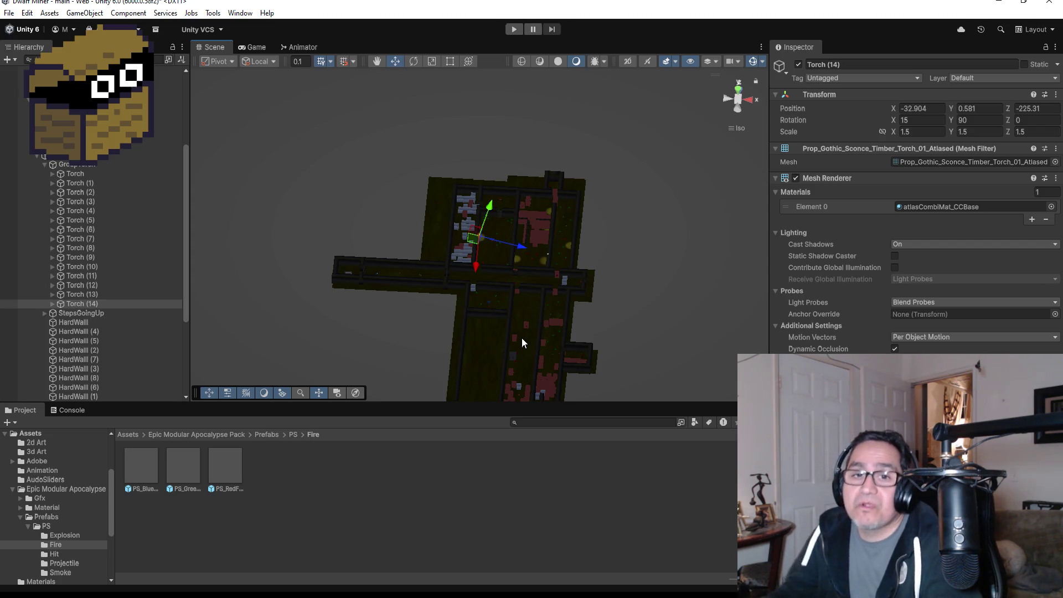
- Frame Torch (14) and snap the Scene view to Top
double_click(70, 304)
scroll(666, 192, "down", 5)
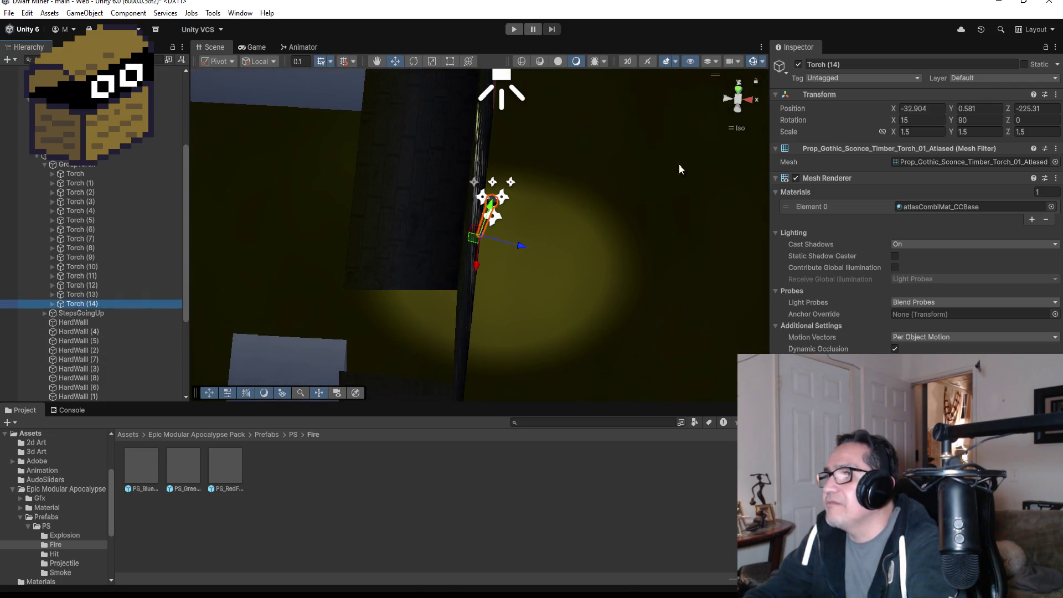
left_click(741, 88)
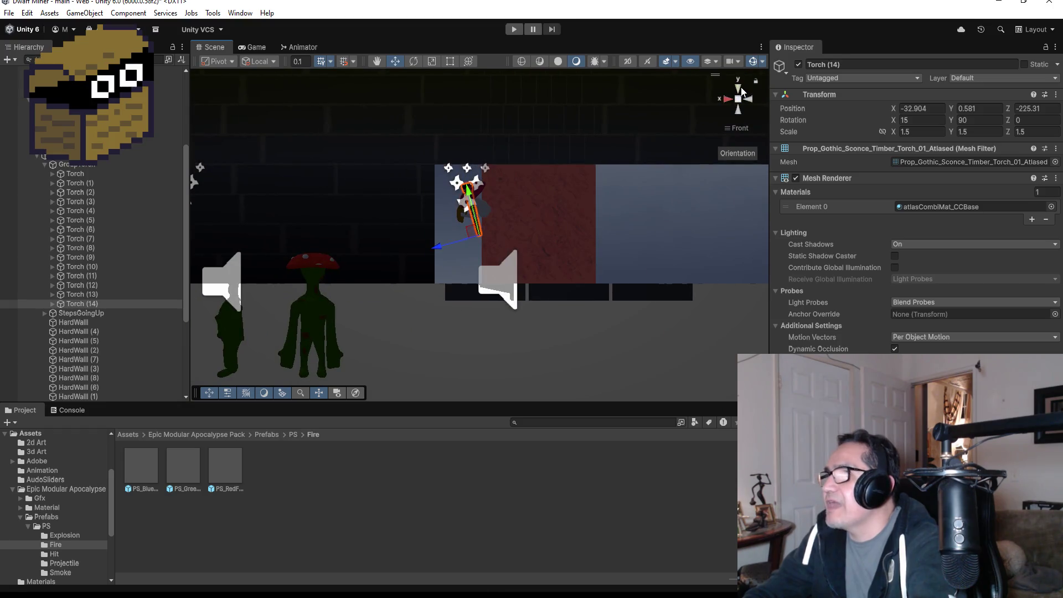
left_click(739, 90)
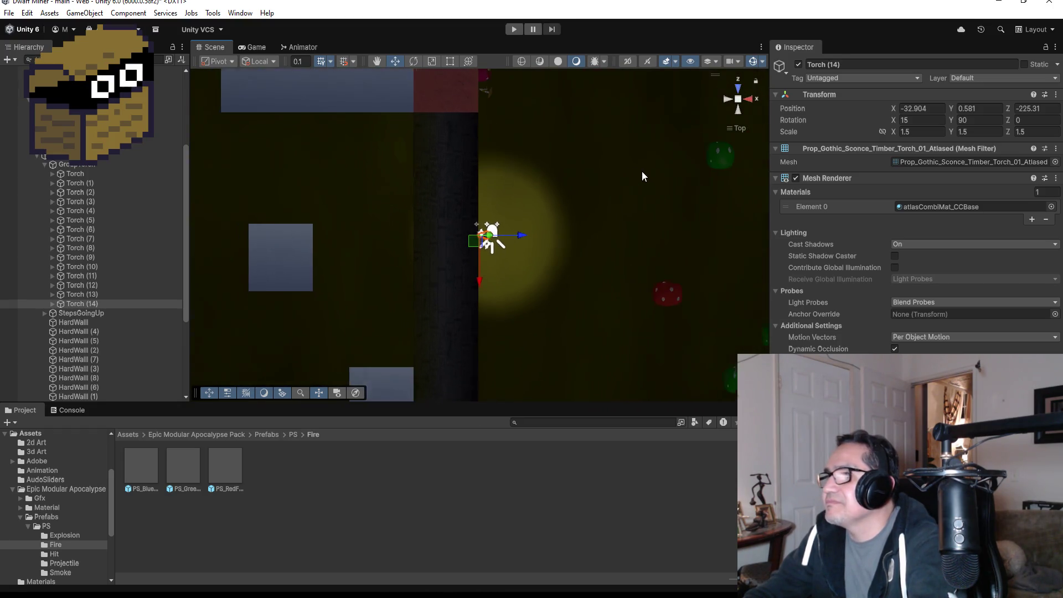
scroll(614, 205, "down", 5)
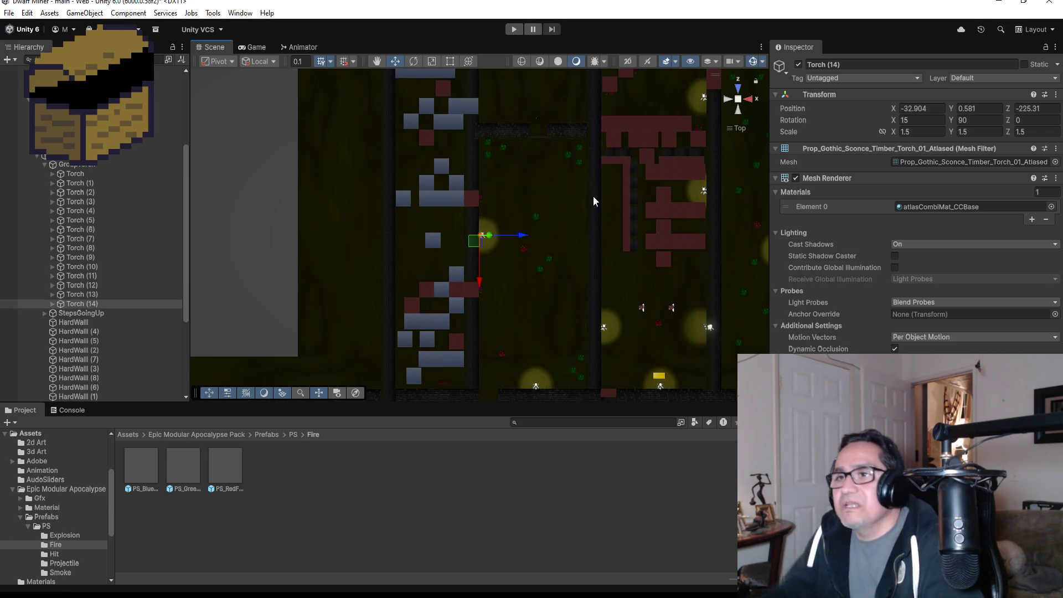
- Duplicate Torch (14) into Torch (15) and slide it along the wall to Z -208.51
left_click(99, 306)
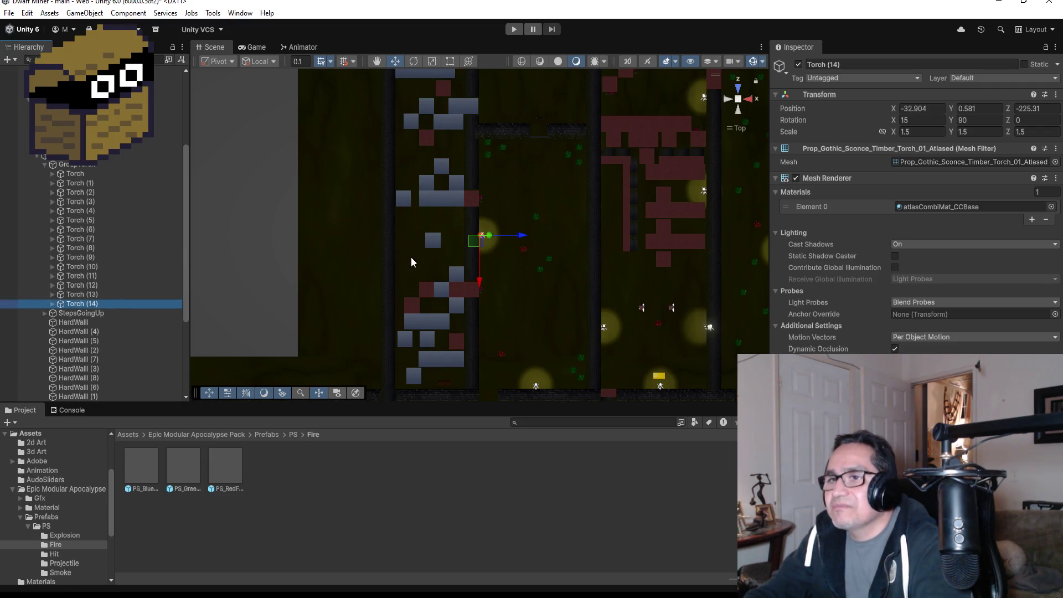
key("ctrl+d")
scroll(498, 266, "down", 3)
left_click_drag(487, 283, 486, 168)
- Pull Torch (15) back along the wall to Z -211.01 and reselect it
key("f")
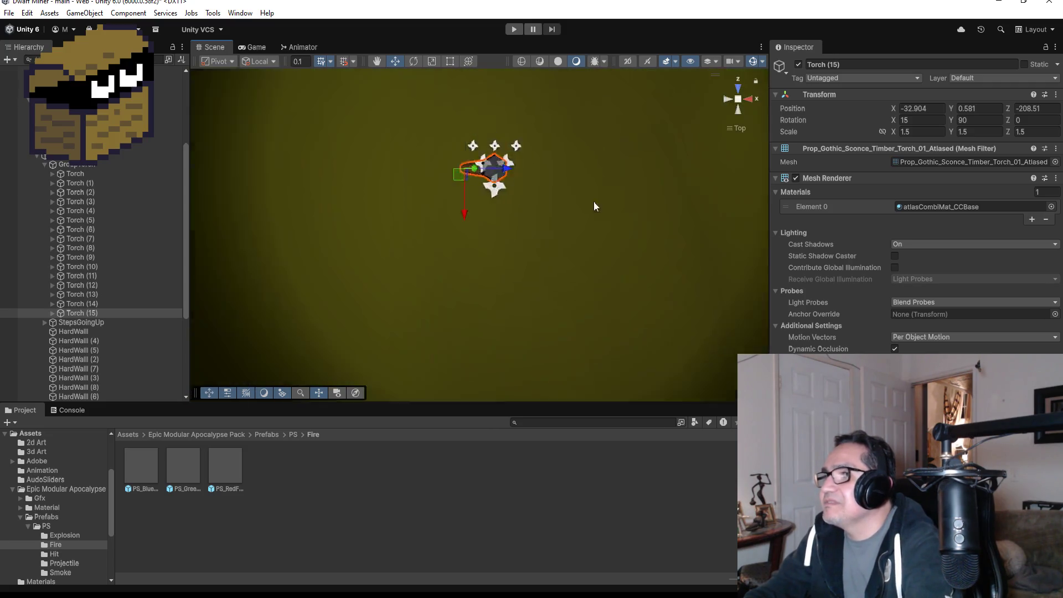
scroll(575, 233, "down", 10)
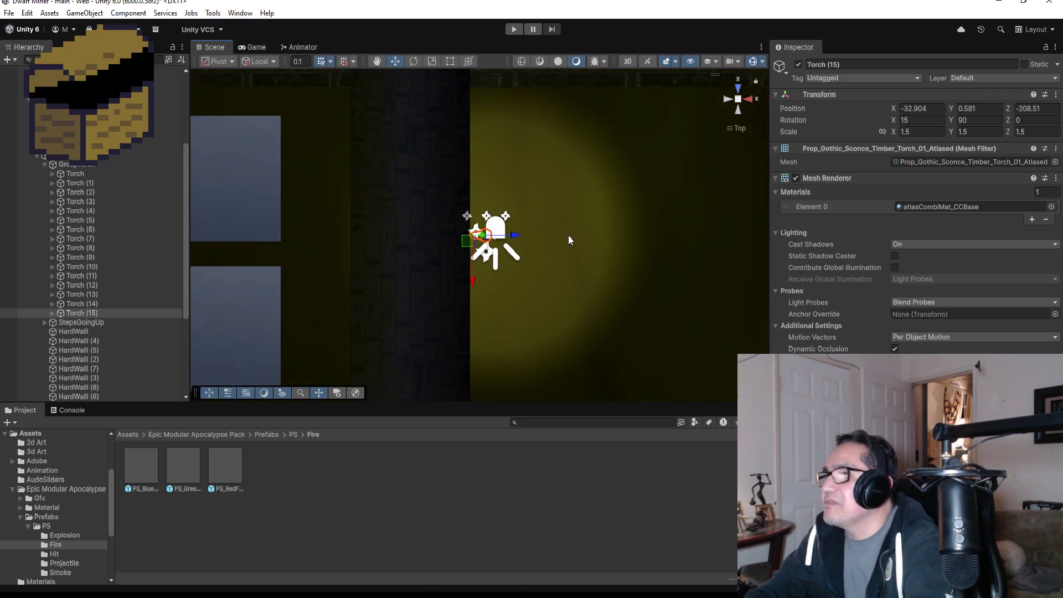
scroll(505, 288, "down", 2)
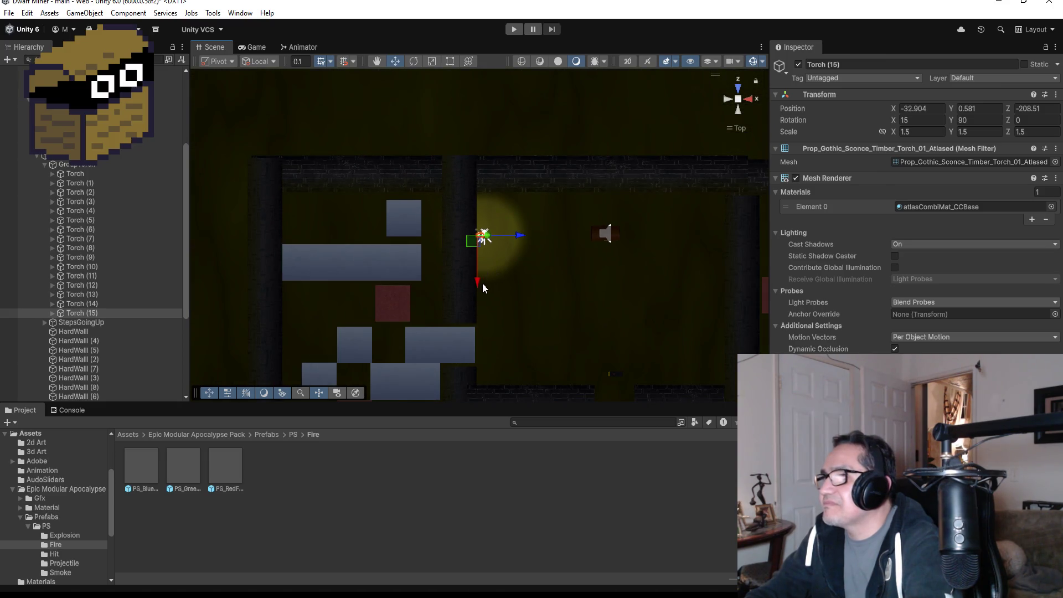
left_click_drag(478, 285, 485, 346)
scroll(524, 338, "down", 3)
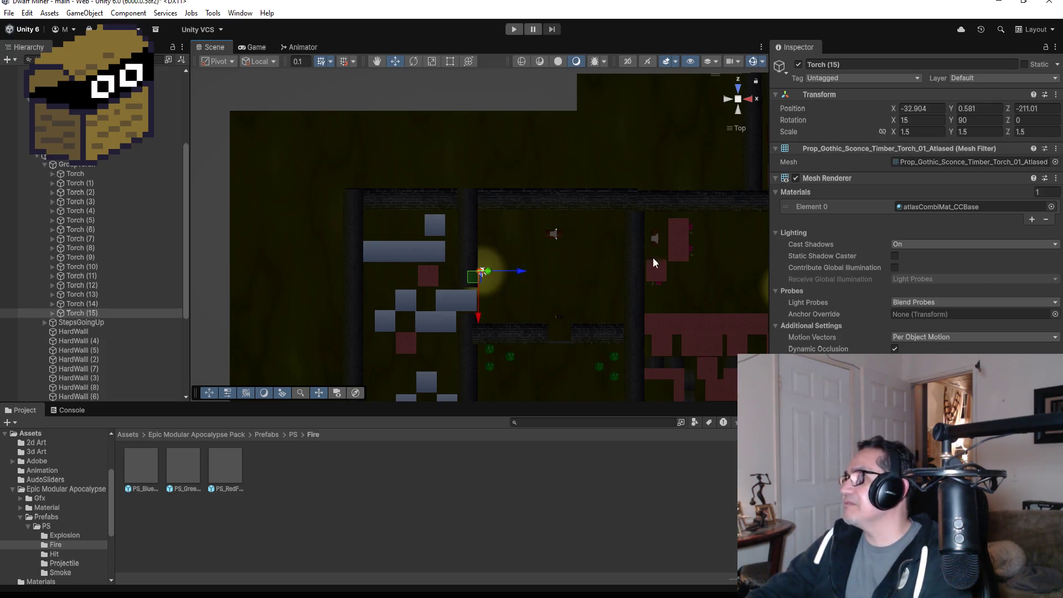
left_click(116, 313)
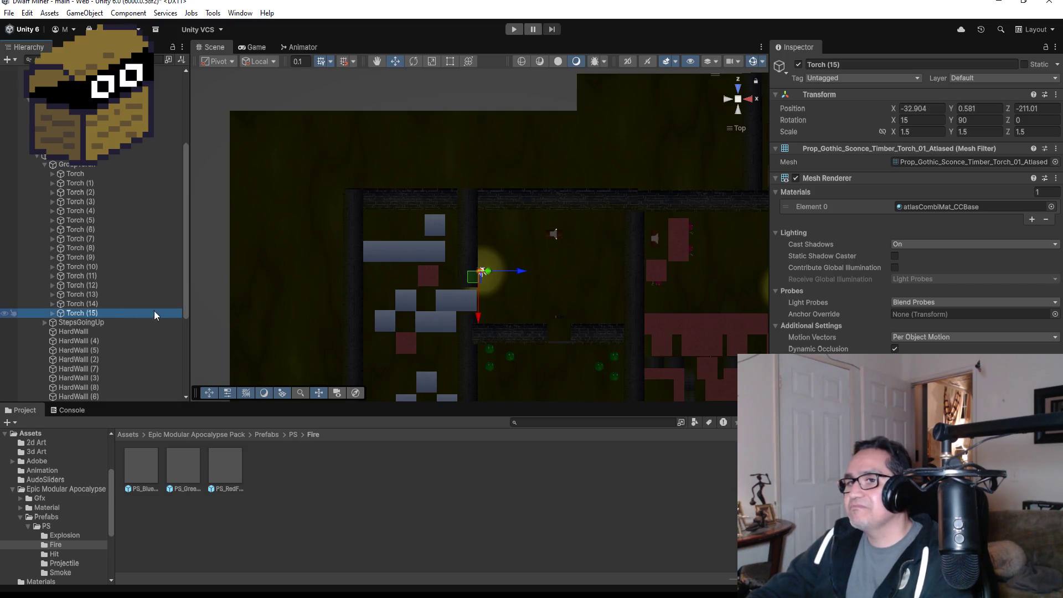
- Duplicate Torch (15) into Torch (16), zero its X tilt, move it to the top wall, rotate Y 180
key("ctrl+d")
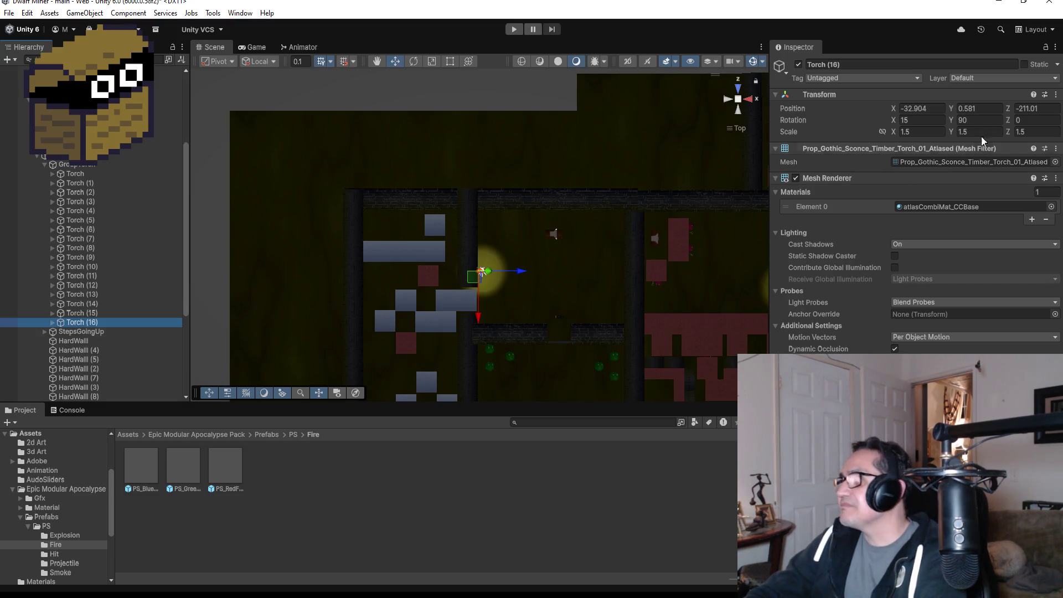
left_click(933, 119)
type("0")
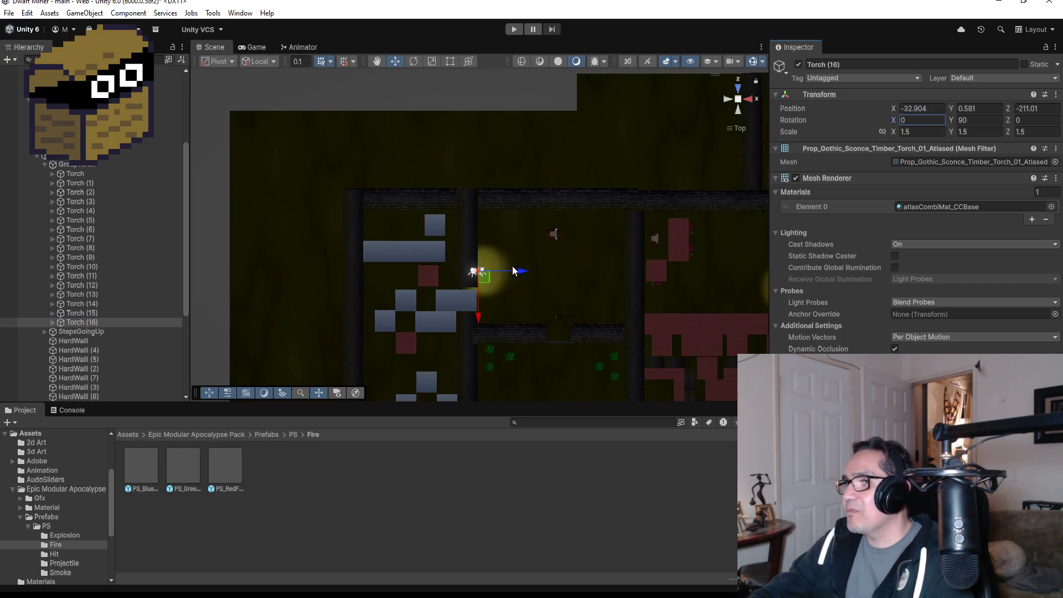
left_click_drag(520, 270, 596, 277)
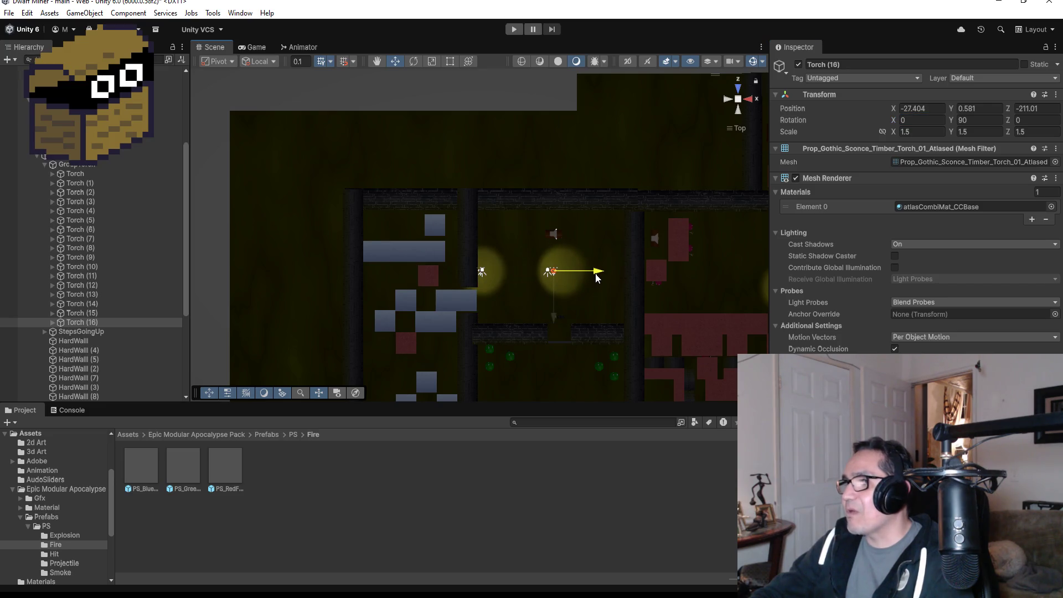
left_click_drag(553, 316, 560, 256)
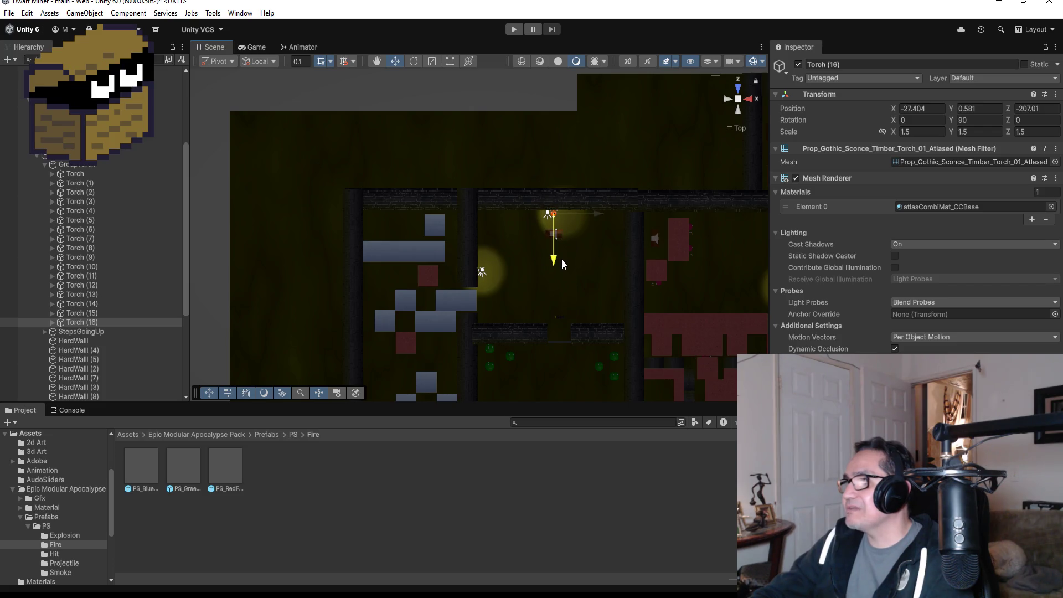
left_click(968, 120)
key("BackSpace")
type("0")
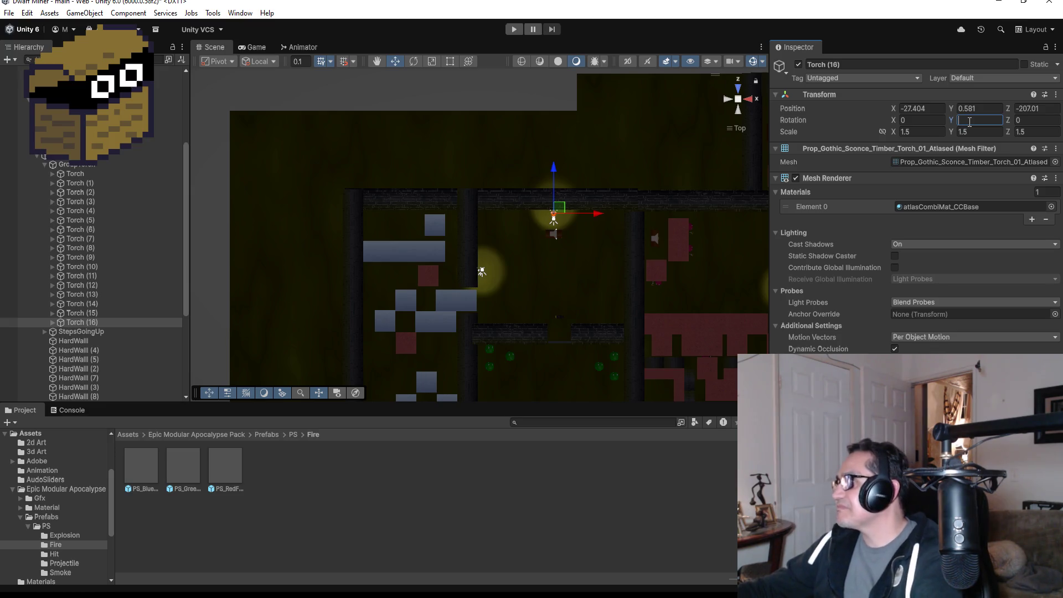
type("180")
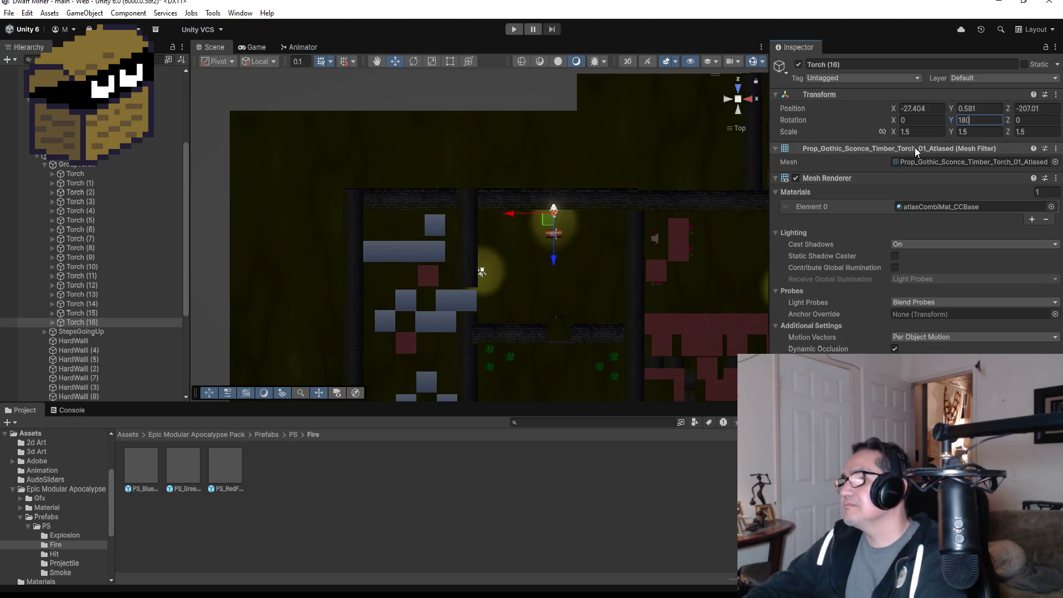
- Push Torch (16) flush against the upper wall and tilt it 15° about X
double_click(79, 322)
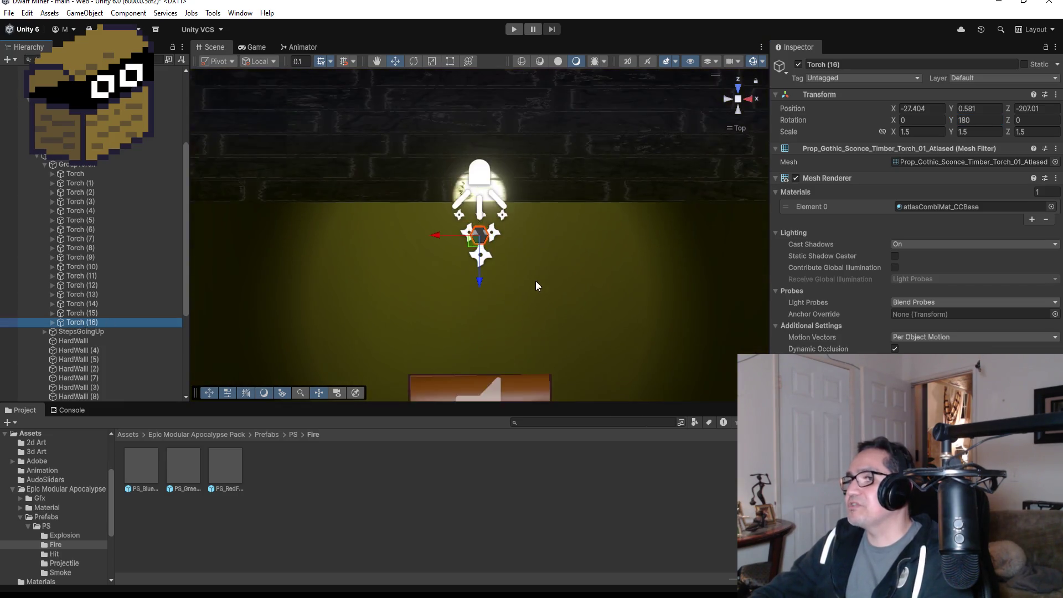
left_click_drag(539, 294, 761, 186)
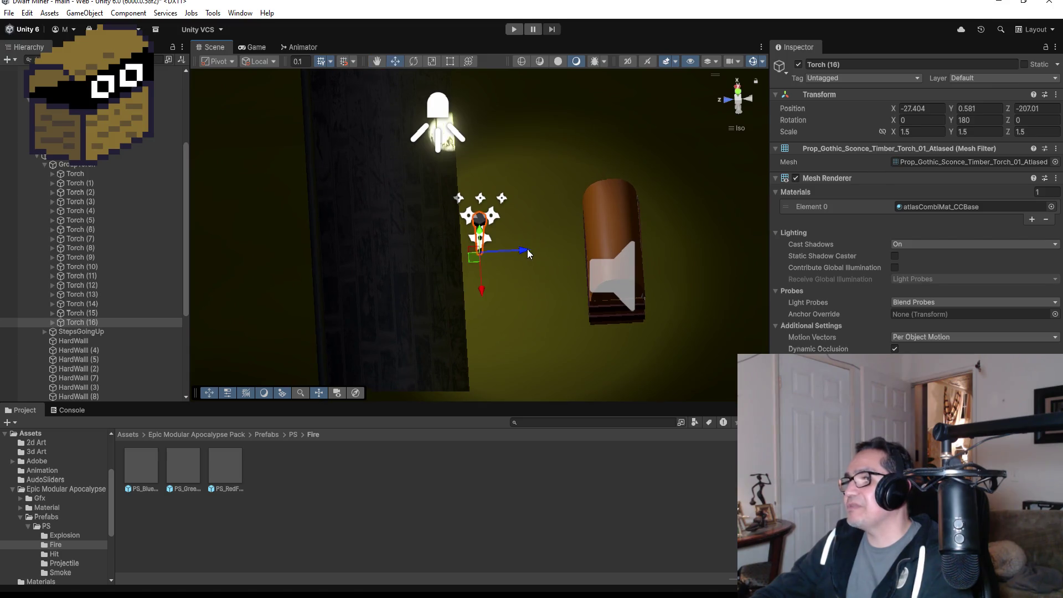
mouse_move(526, 250)
left_mouse_down()
mouse_move(516, 252)
mouse_move(556, 226)
mouse_move(551, 210)
mouse_move(572, 228)
left_mouse_up()
left_click_drag(512, 264, 498, 264)
left_click(906, 121)
type("15")
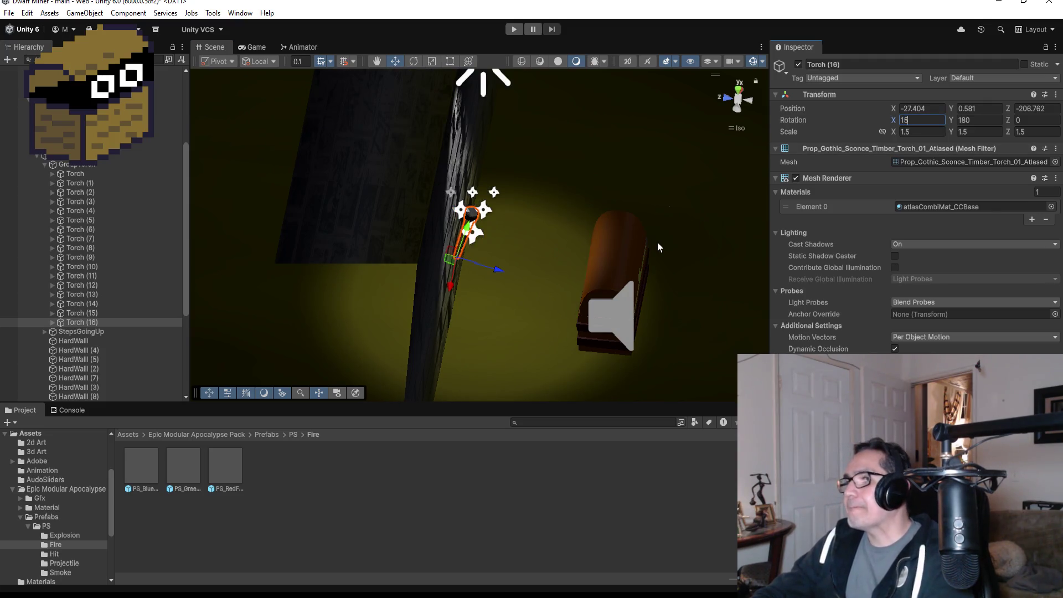
scroll(657, 247, "down", 10)
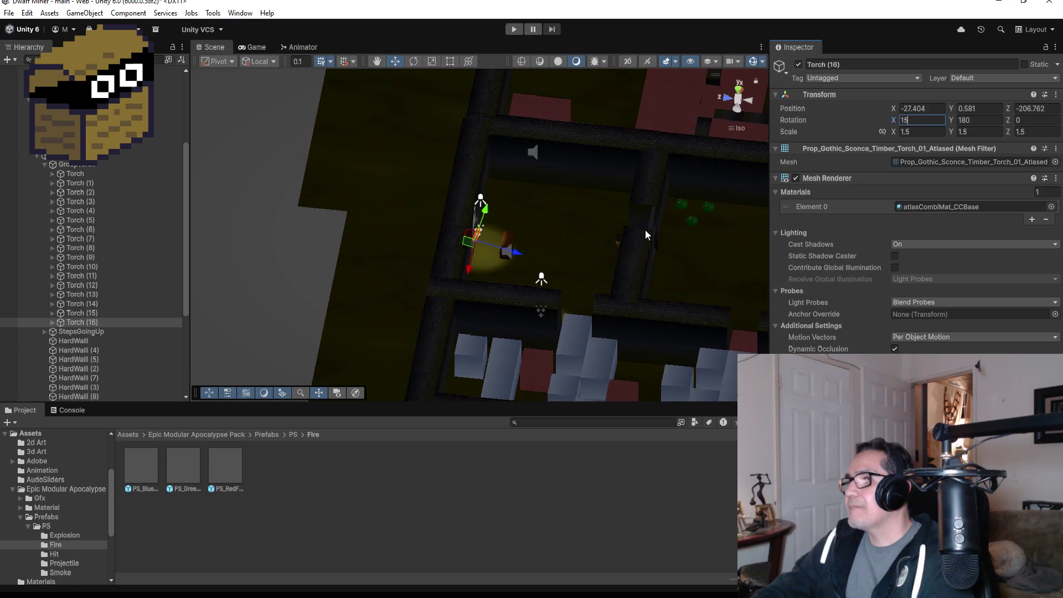
scroll(645, 230, "down", 2)
mouse_move(626, 240)
left_mouse_down("alt")
mouse_move(631, 200)
mouse_move(510, 312)
left_mouse_up("alt")
scroll(510, 312, "down", 2)
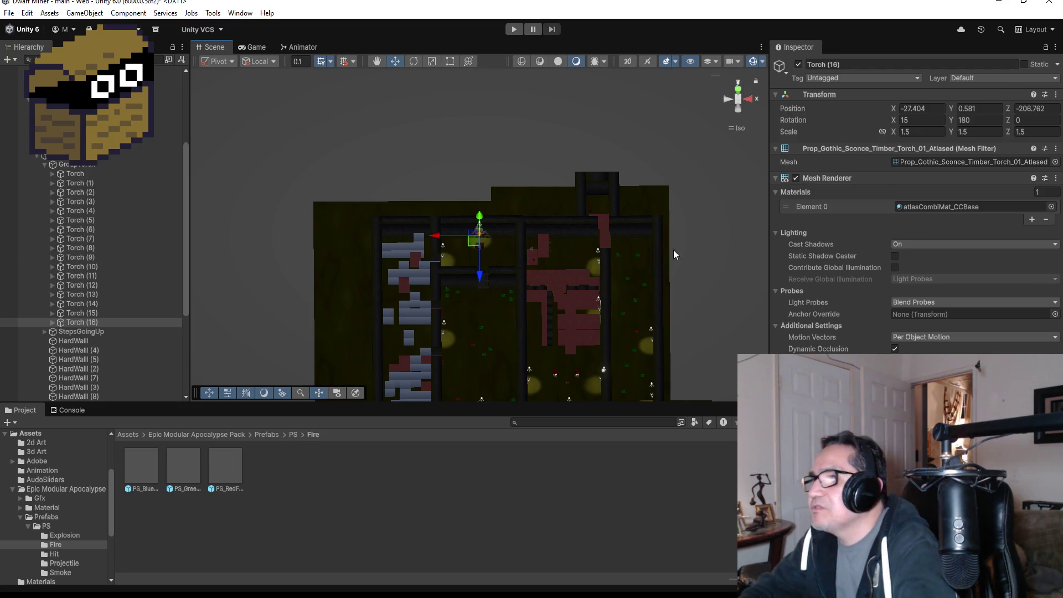
- Check Torch (16)'s placement from Top view and duplicate it into Torch (17)
scroll(576, 269, "up", 3)
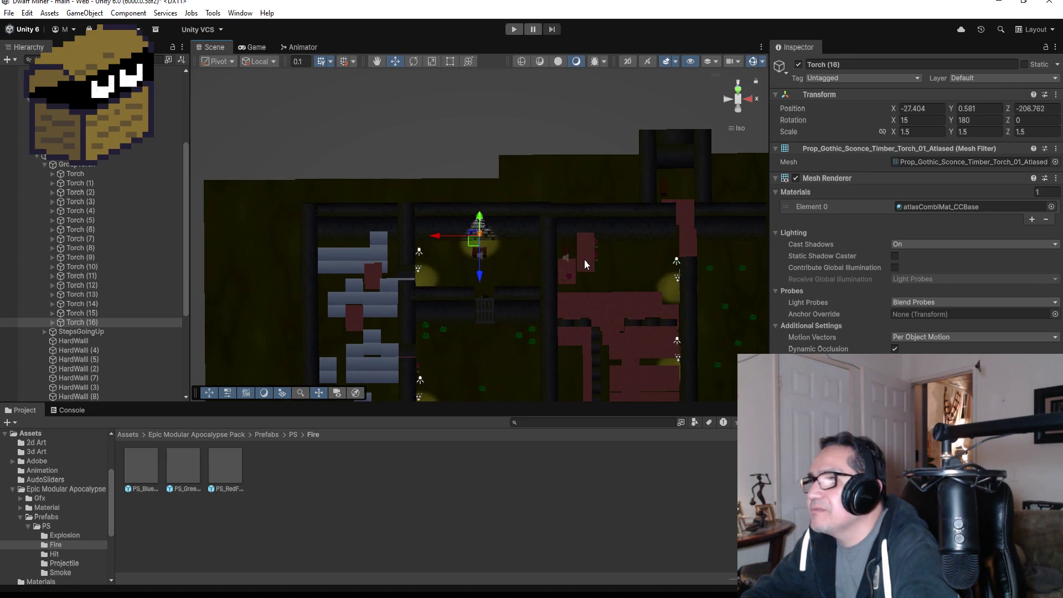
left_click(741, 90)
left_click(742, 89)
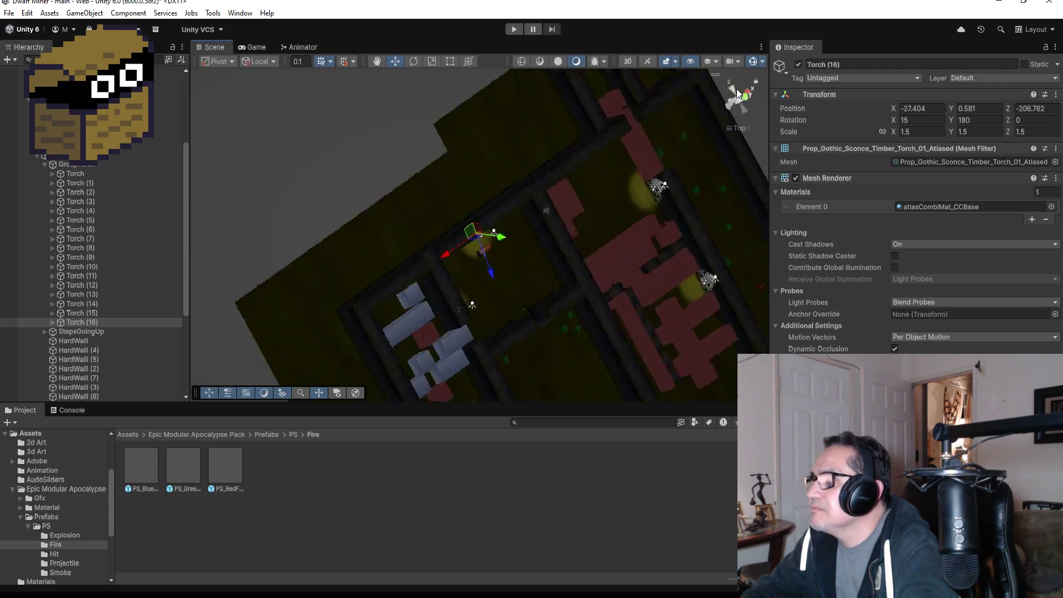
scroll(597, 241, "down", 3)
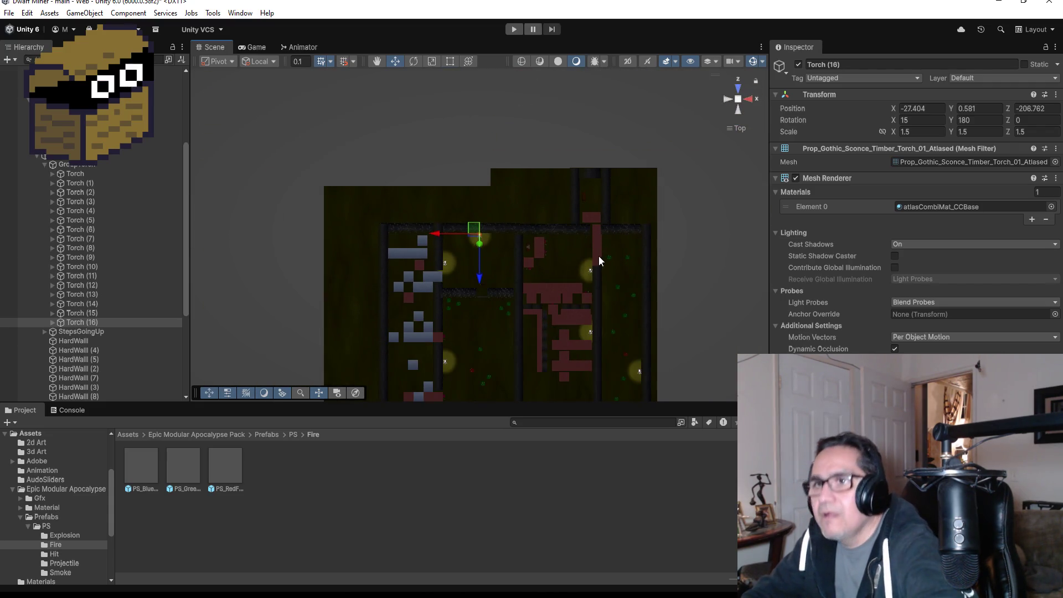
key("ctrl+d")
- Slide Torch (17) along the upper corridor wall to X -14.504 and frame it
left_click_drag(433, 235, 520, 237)
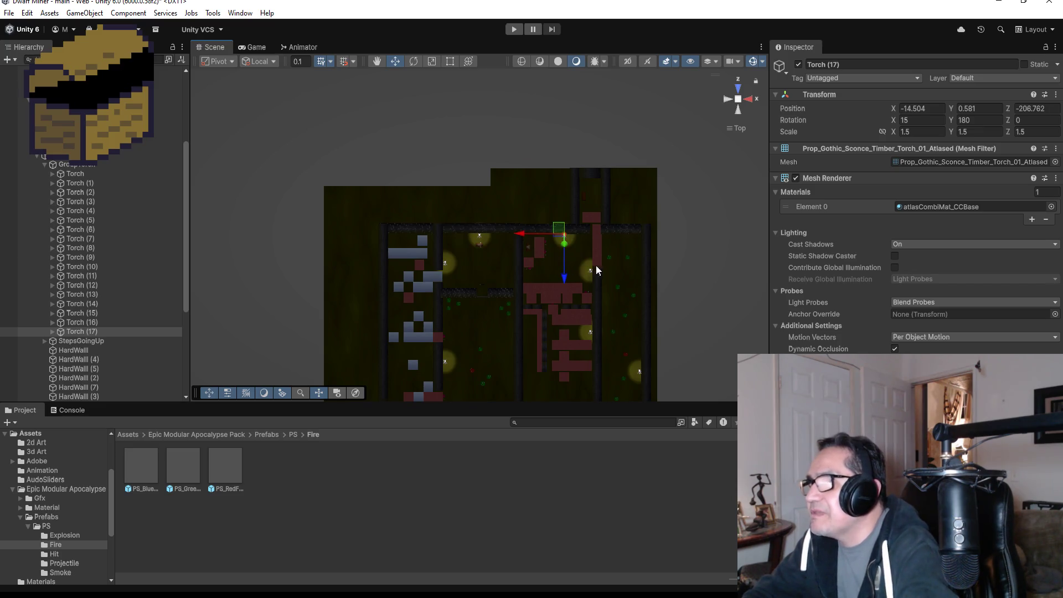
key("f")
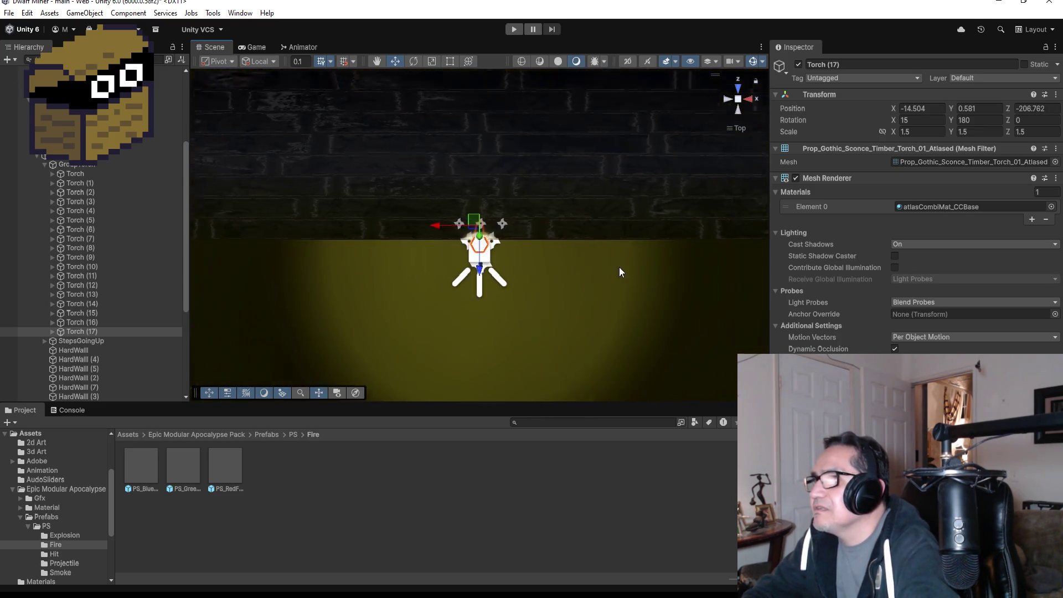
scroll(616, 266, "down", 6)
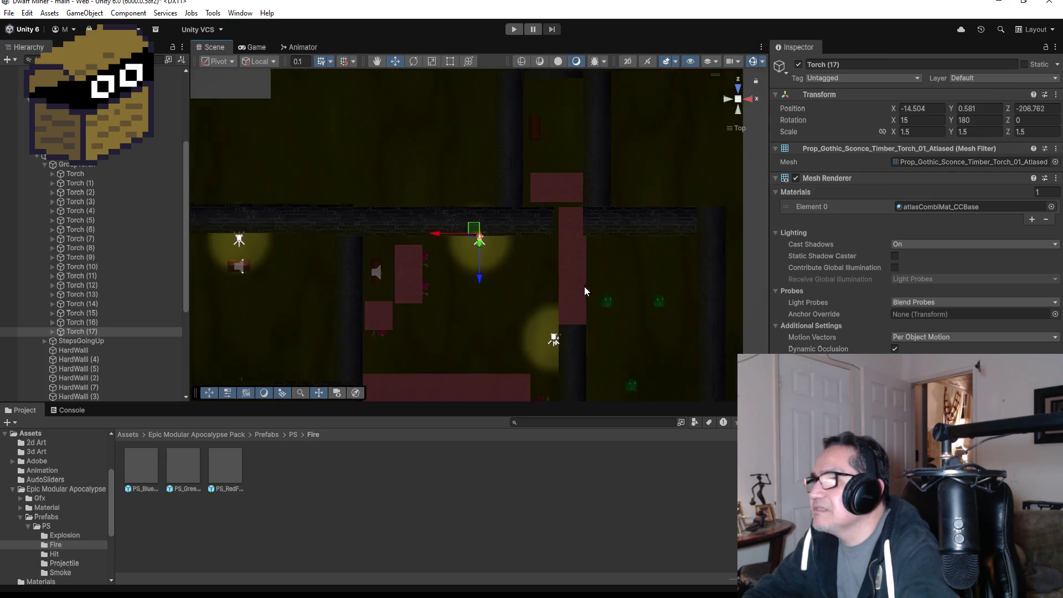
scroll(583, 288, "down", 2)
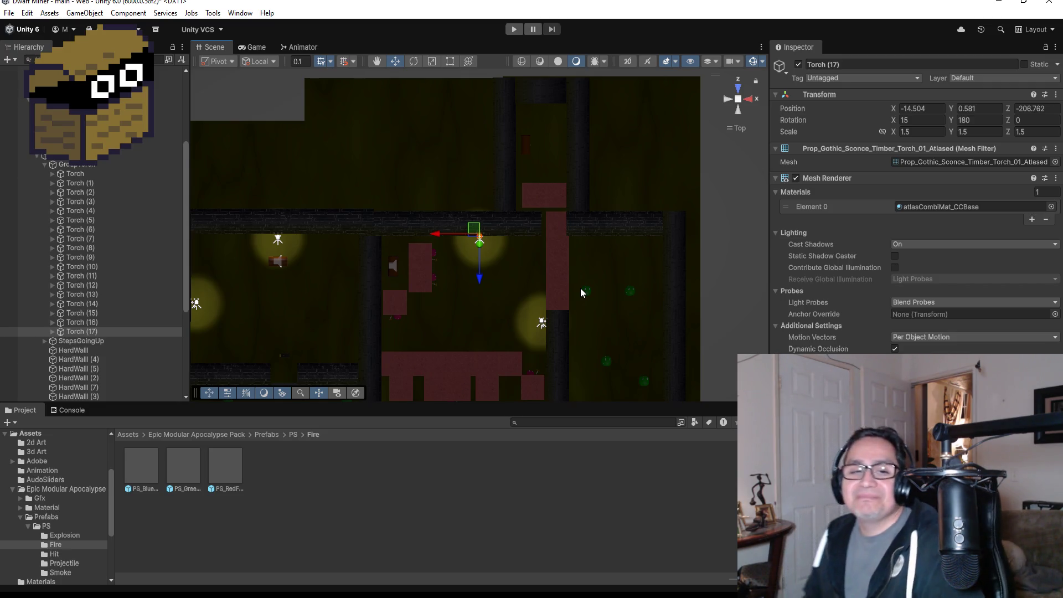
scroll(511, 318, "down", 3)
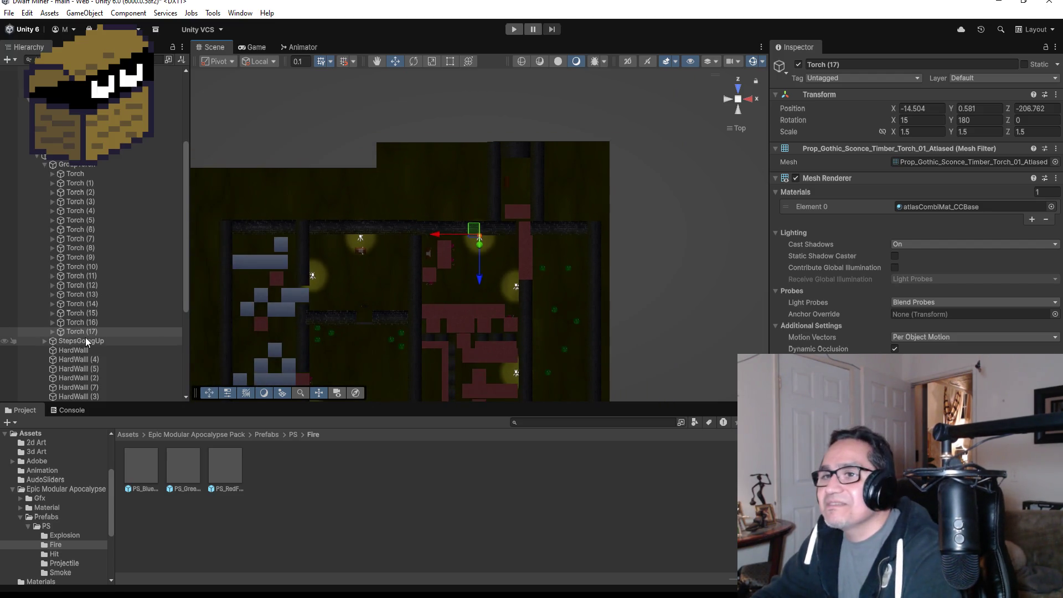
double_click(110, 331)
scroll(576, 273, "down", 5)
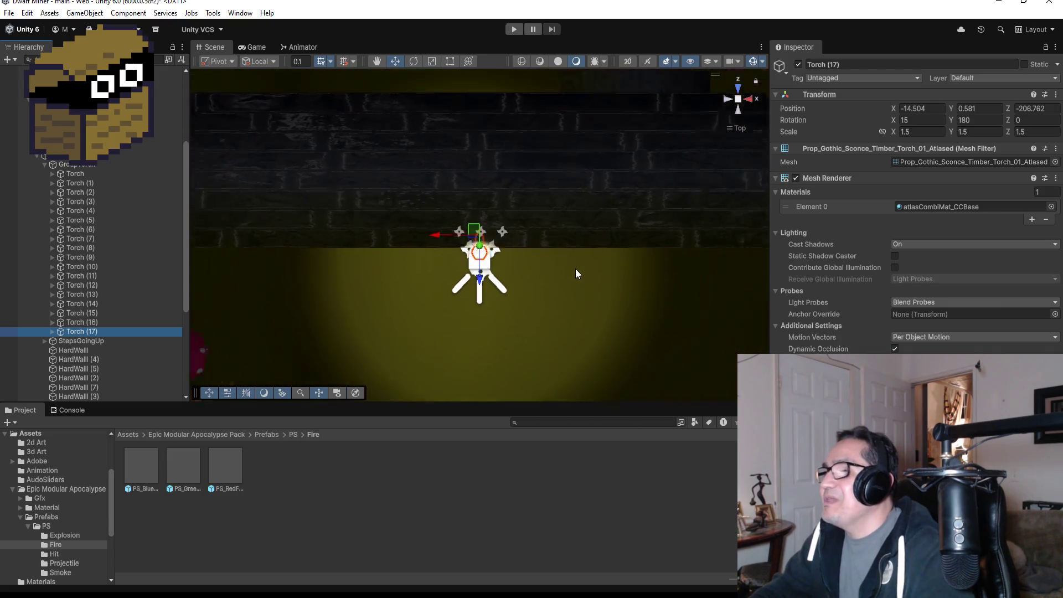
mouse_move(588, 290)
left_mouse_down("alt")
mouse_move(524, 179)
mouse_move(462, 202)
left_mouse_up("alt")
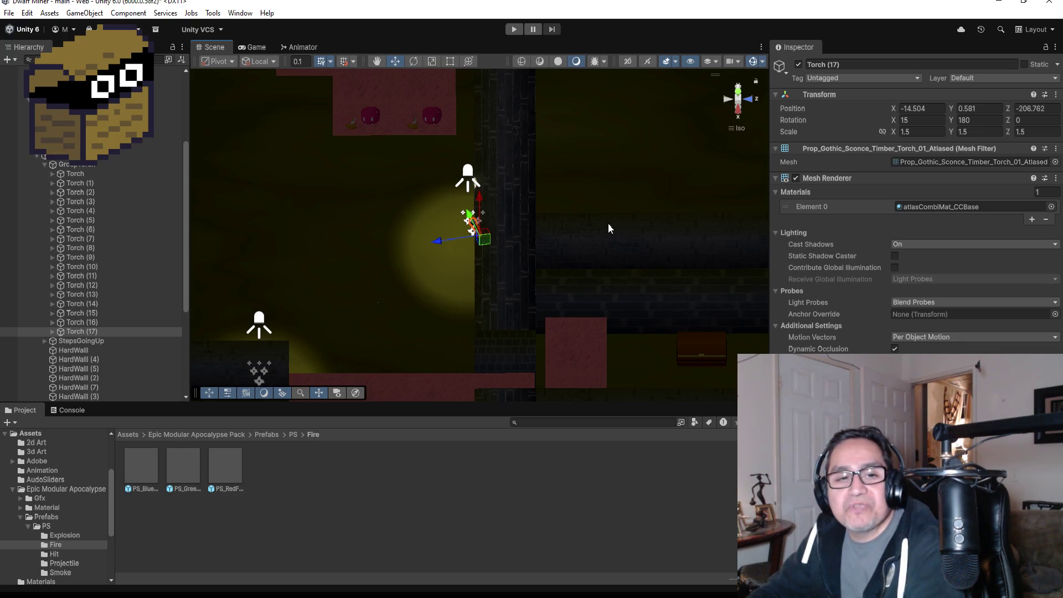
left_click(741, 94)
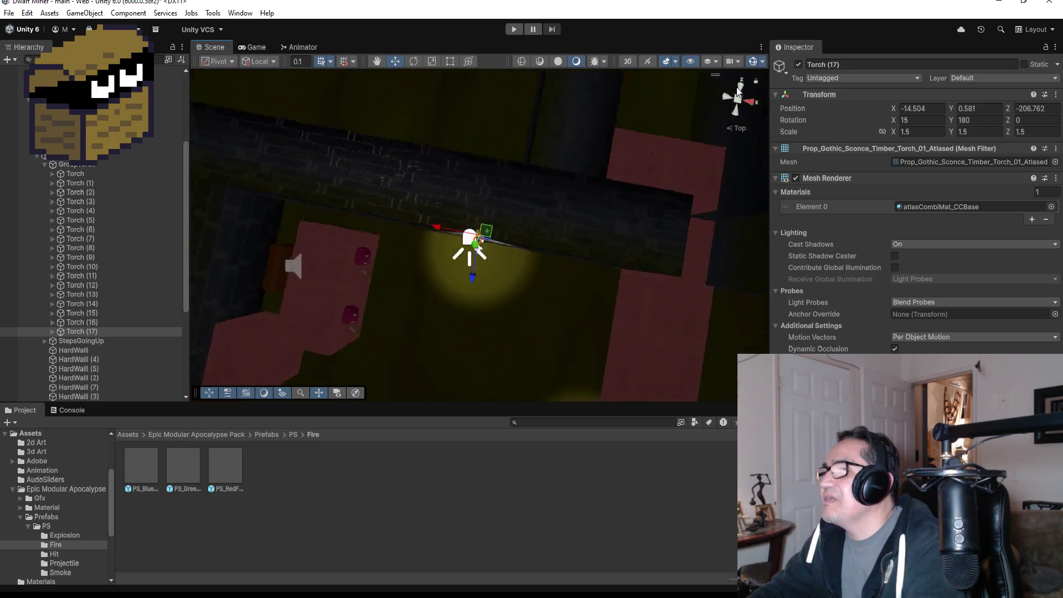
scroll(597, 216, "down", 10)
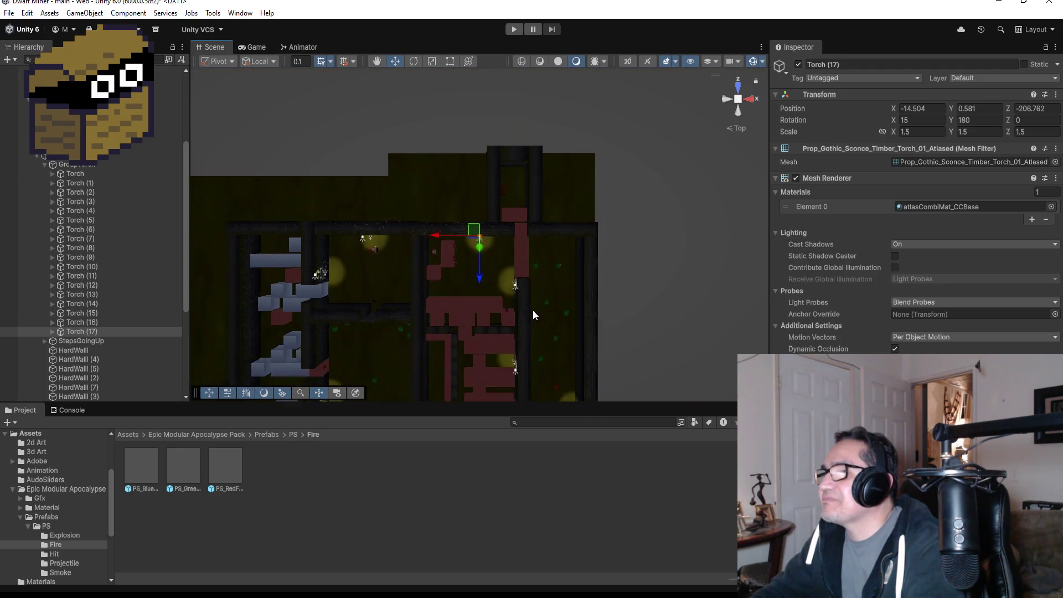
scroll(512, 313, "down", 5)
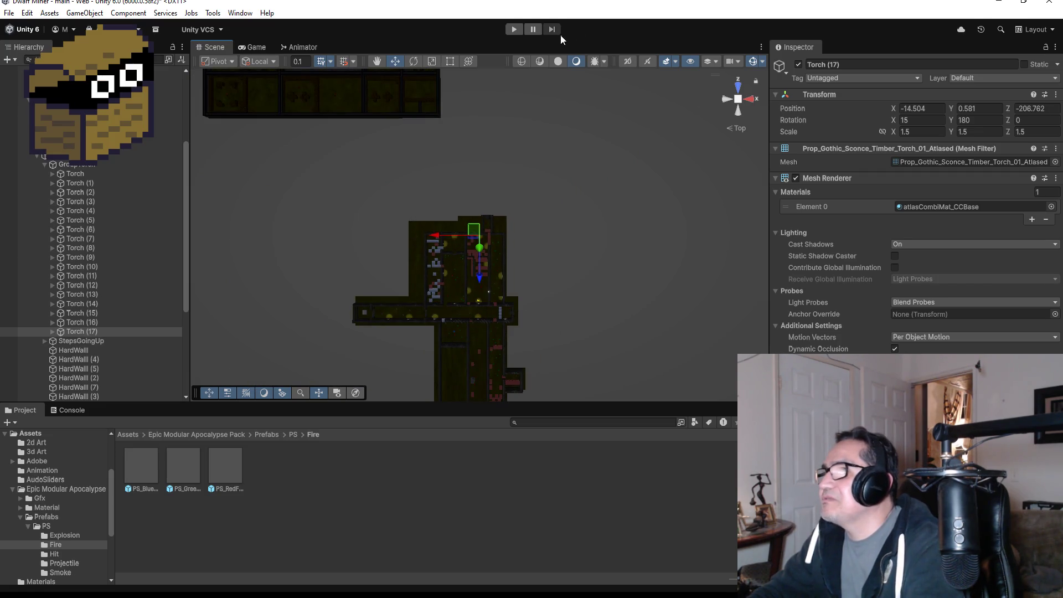
- Enter Play mode, dismiss the settings overlay and look around the torch-lit corridor
left_click(517, 31)
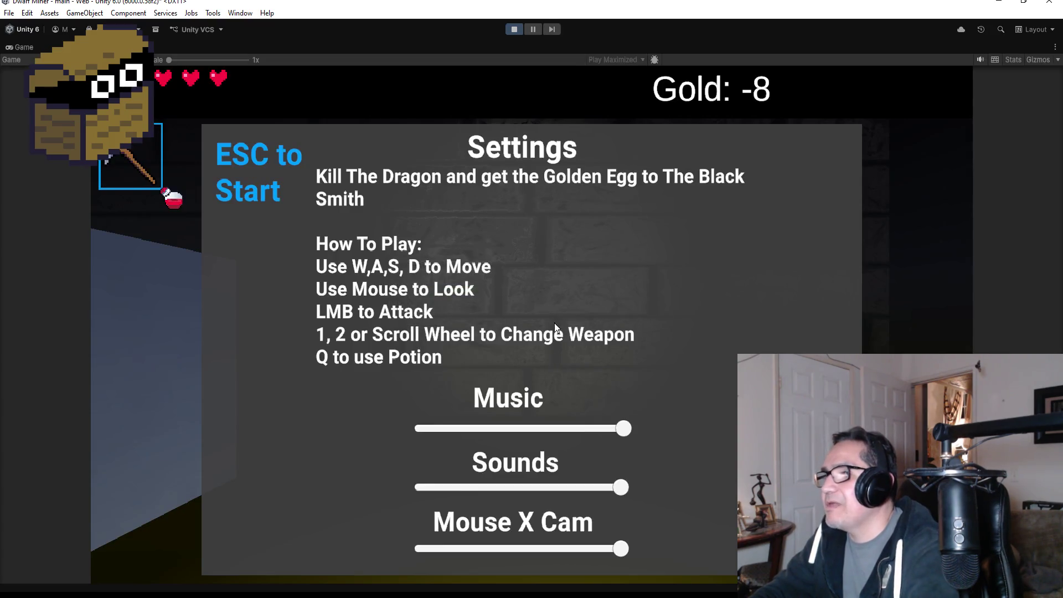
key("Escape")
key("q")
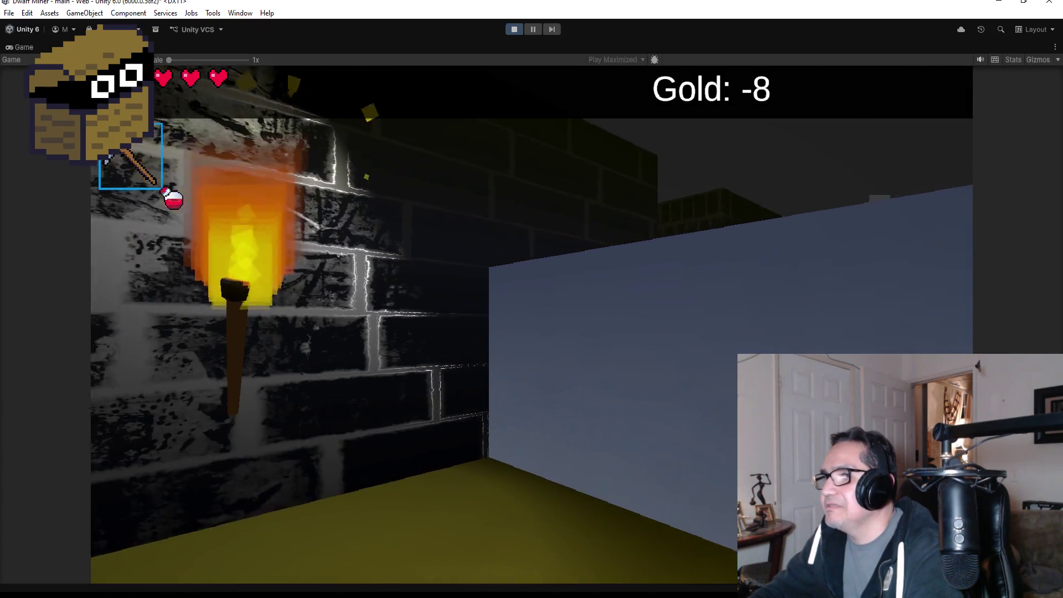
key("e")
key("e")
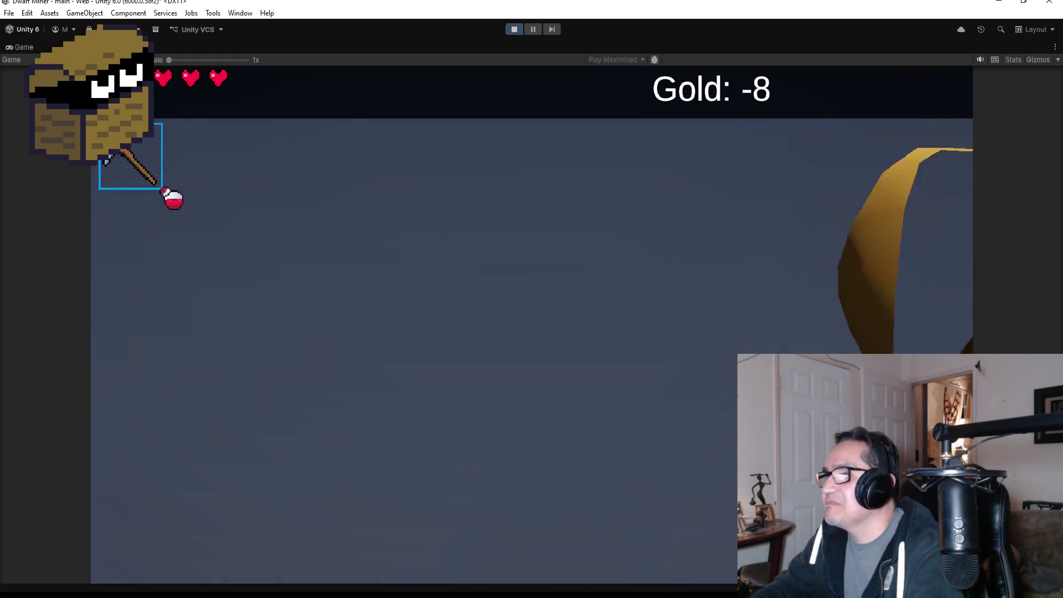
- Walk down the corridor with the axe and kill the mushroom monster
key("w")
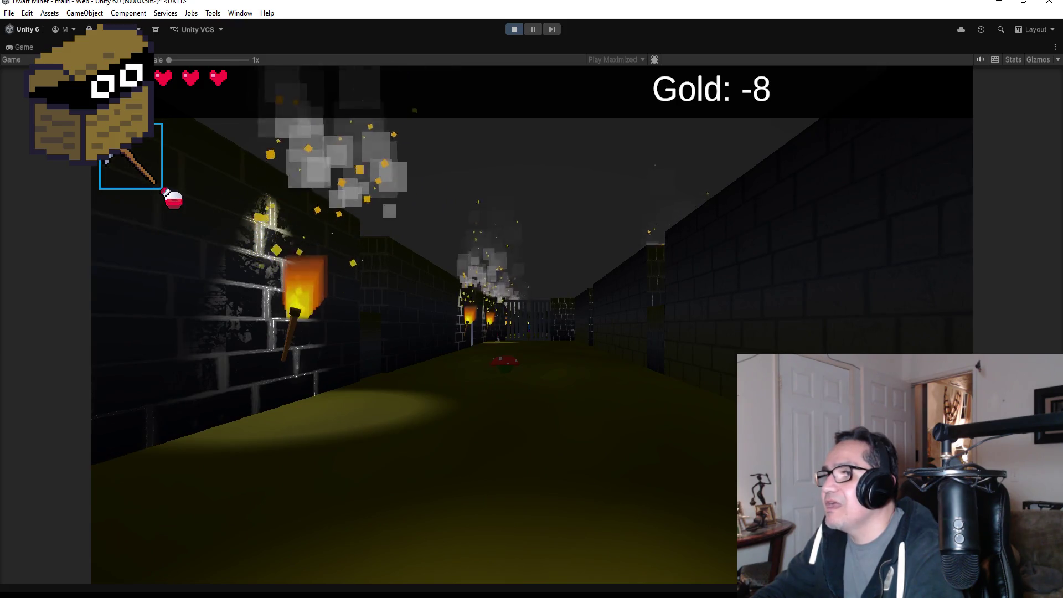
key("w")
key("q")
key("e")
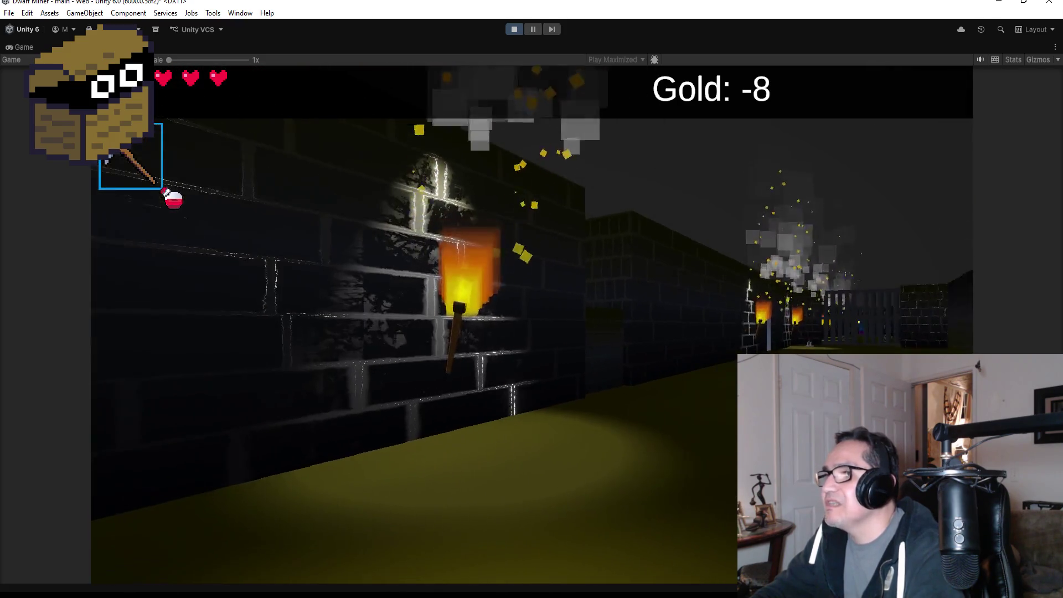
scroll(532, 299, "down", 1)
key("w")
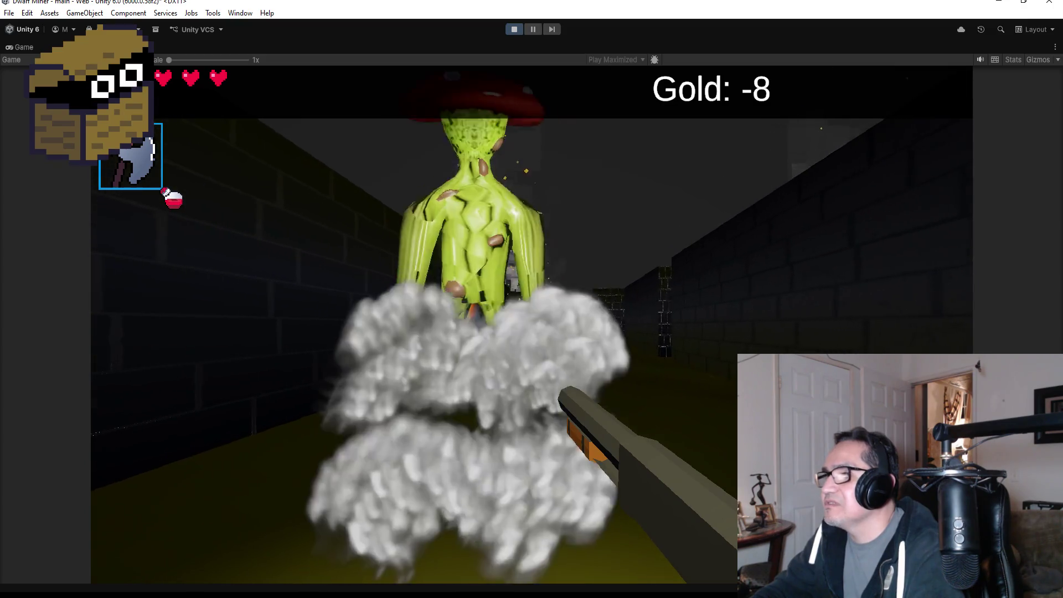
left_click(532, 299)
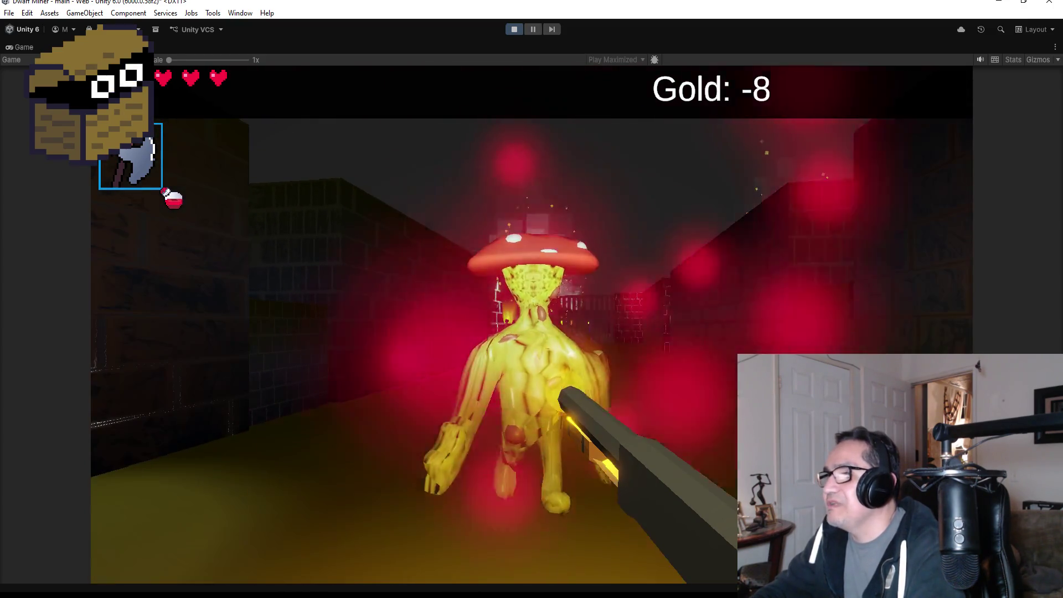
left_click(531, 299)
- Advance down the torch-lit corridor toward the gate
key("w")
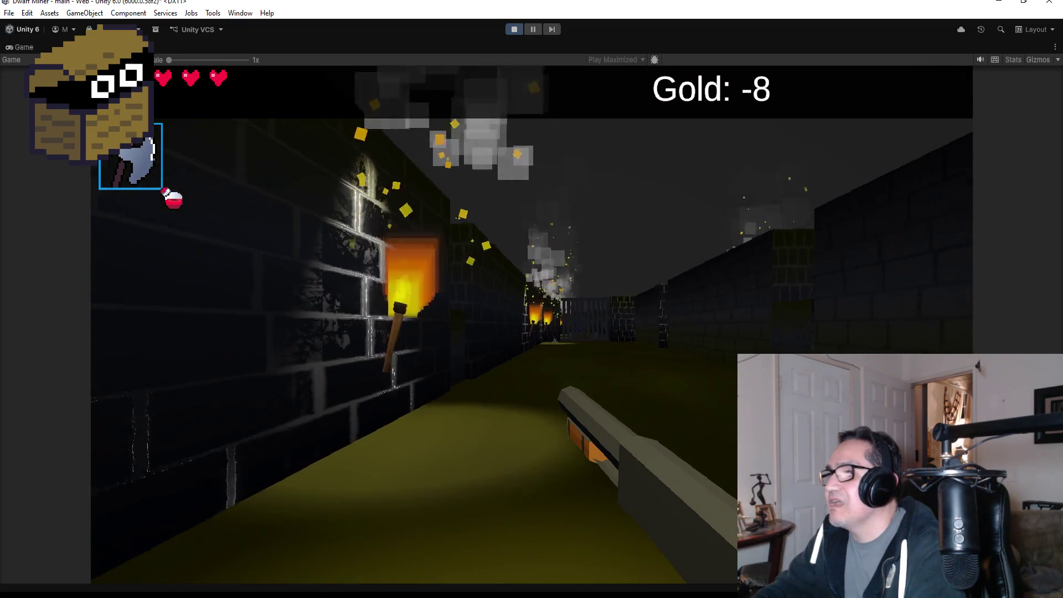
key("w")
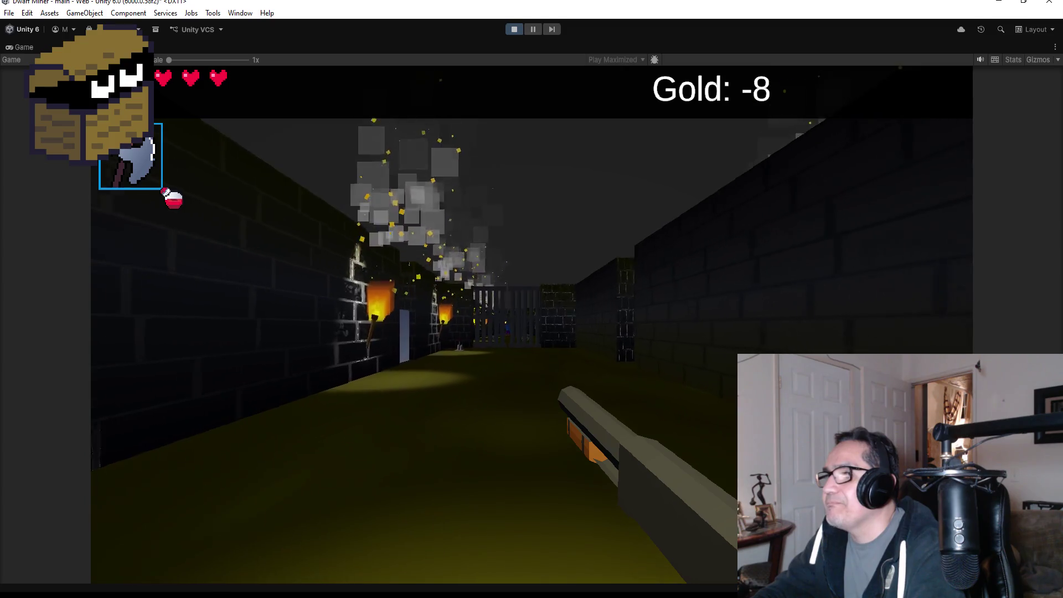
key("w")
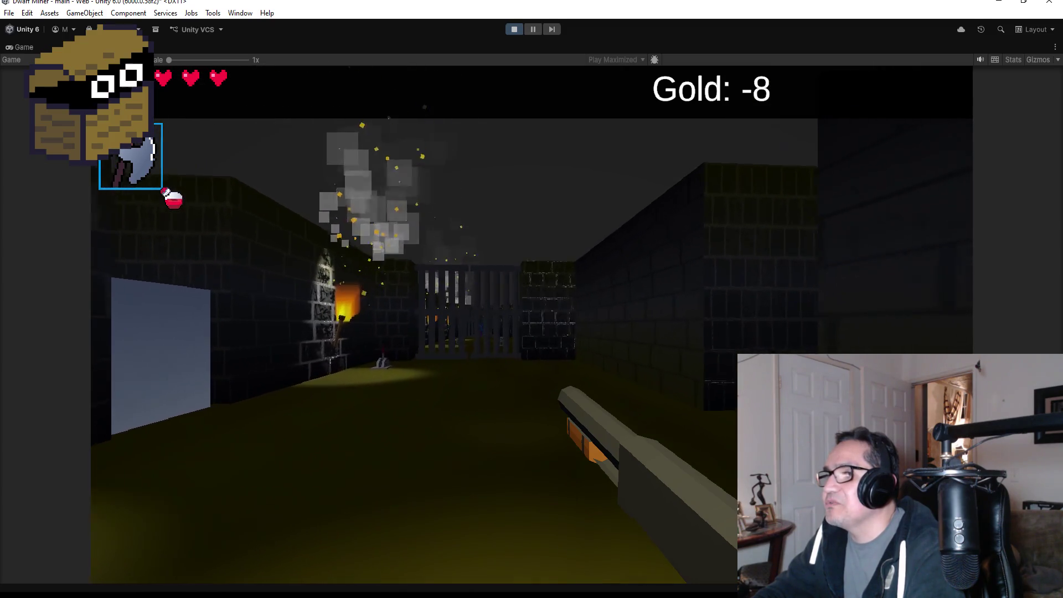
key("w")
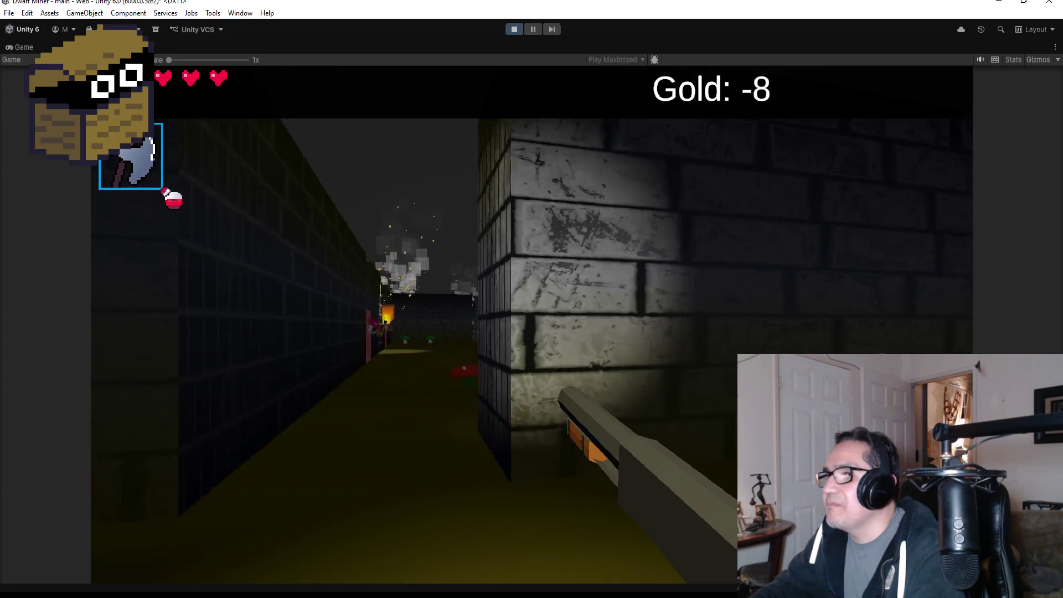
key("a")
key("w")
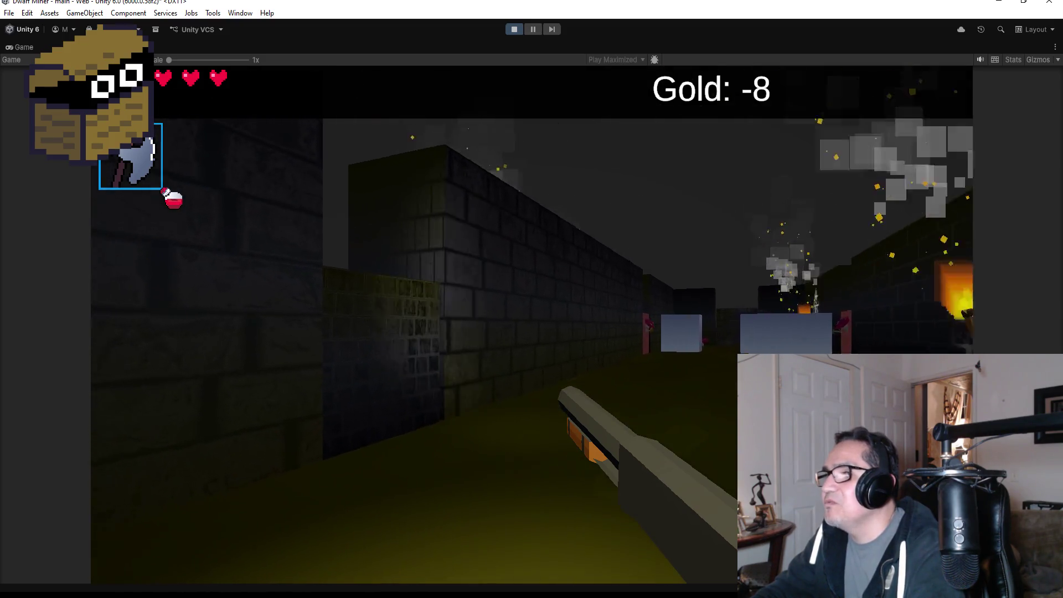
key("w")
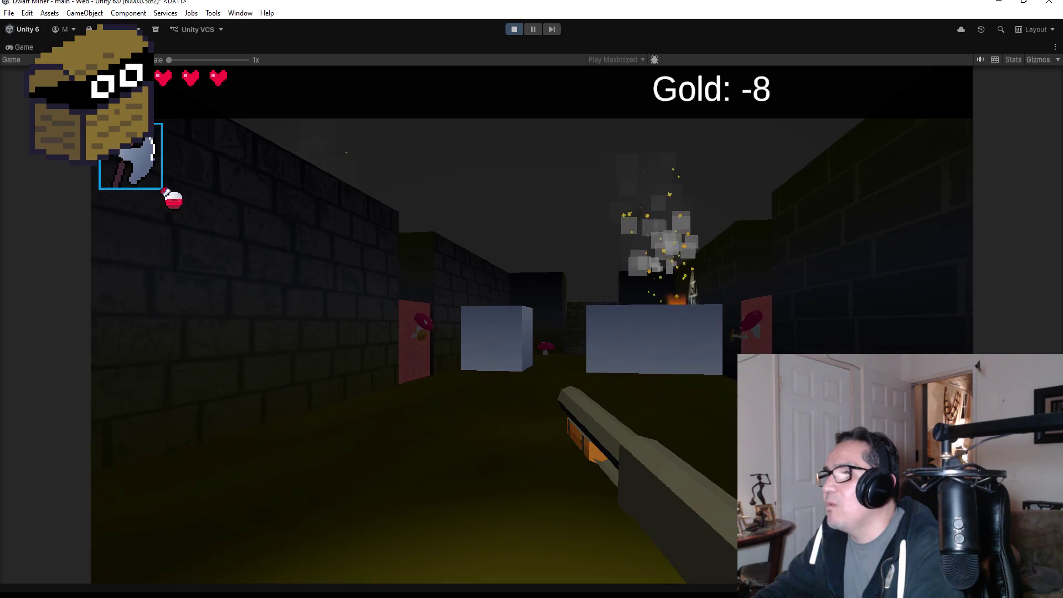
- Swap between pickaxe and axe and head along the mushroom corridor toward its torch
key("2")
key("w")
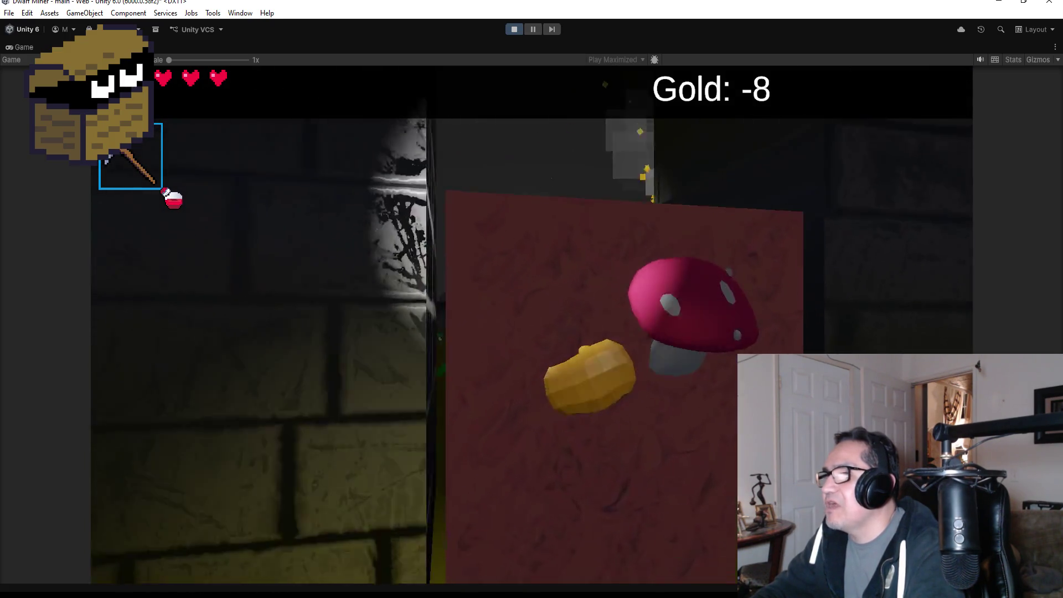
key("a")
key("1")
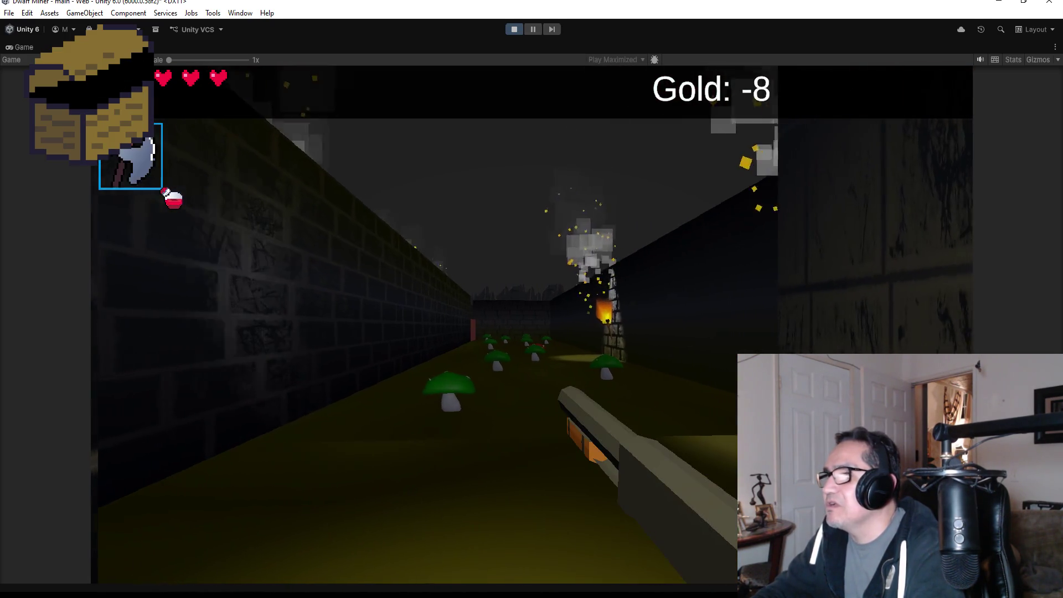
key("w")
key("w")
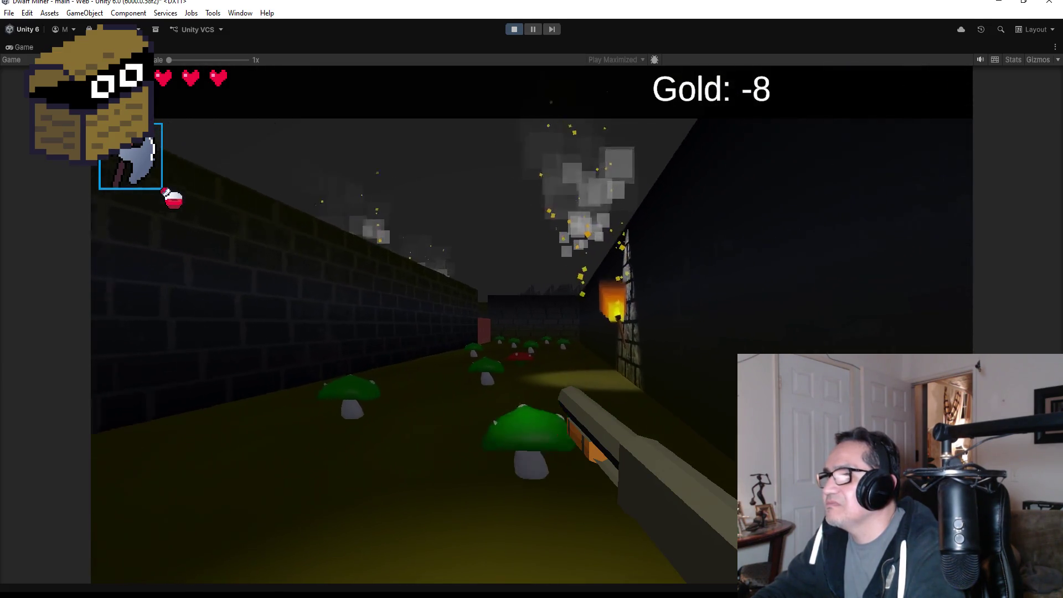
key("d")
key("a")
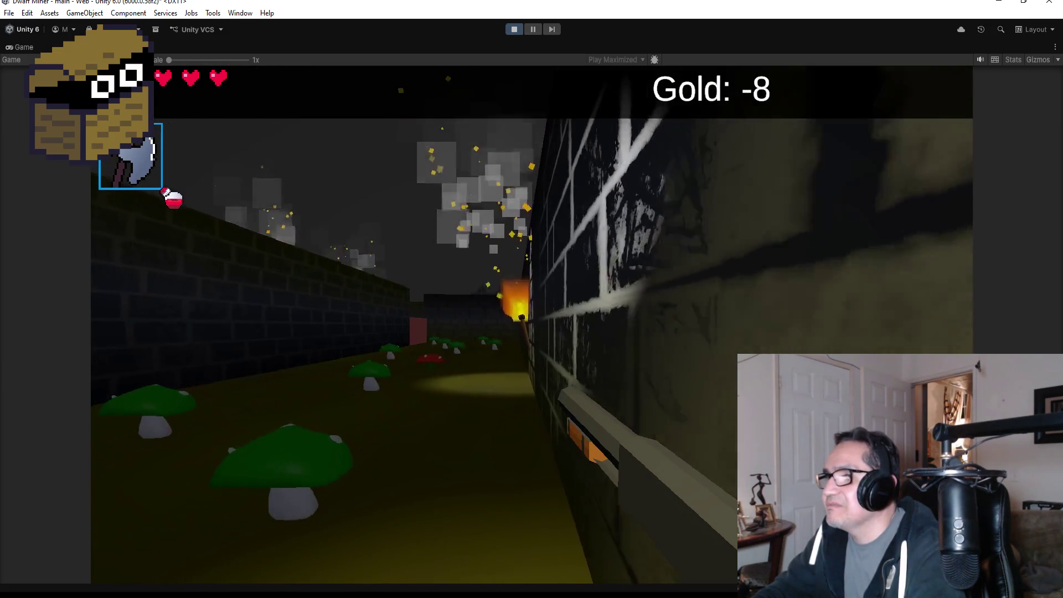
key("w")
key("w")
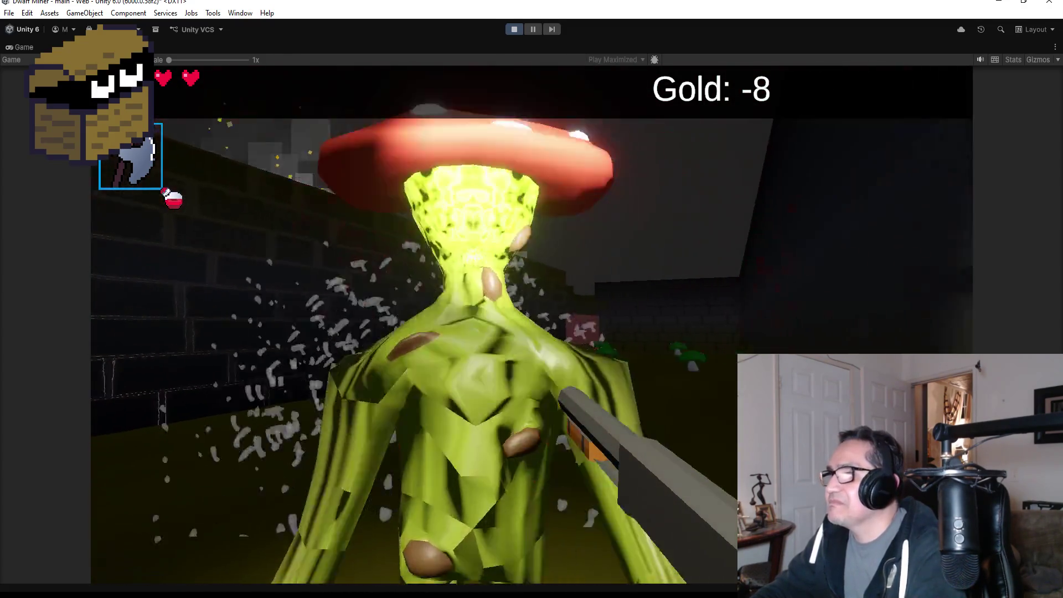
- Back away from the mushroom monster and walk to the end of the corridor
key("s")
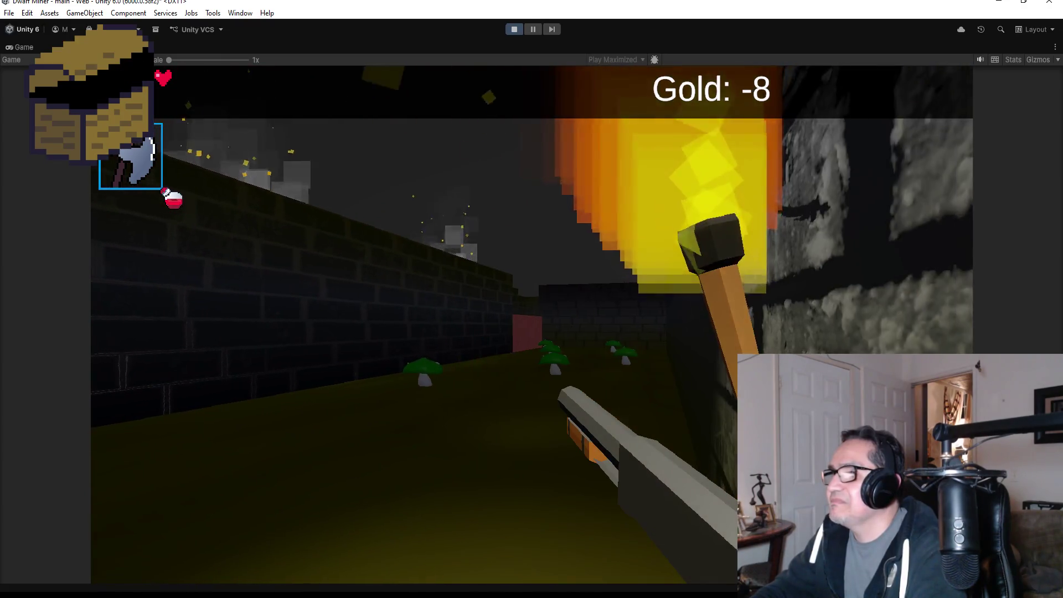
key("a")
key("a")
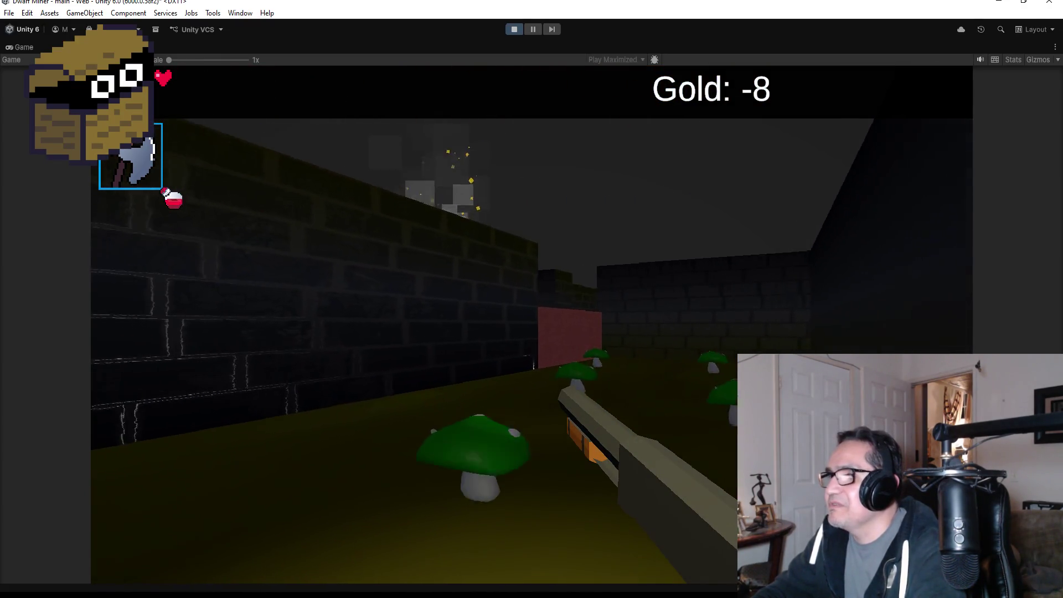
key("a")
key("w")
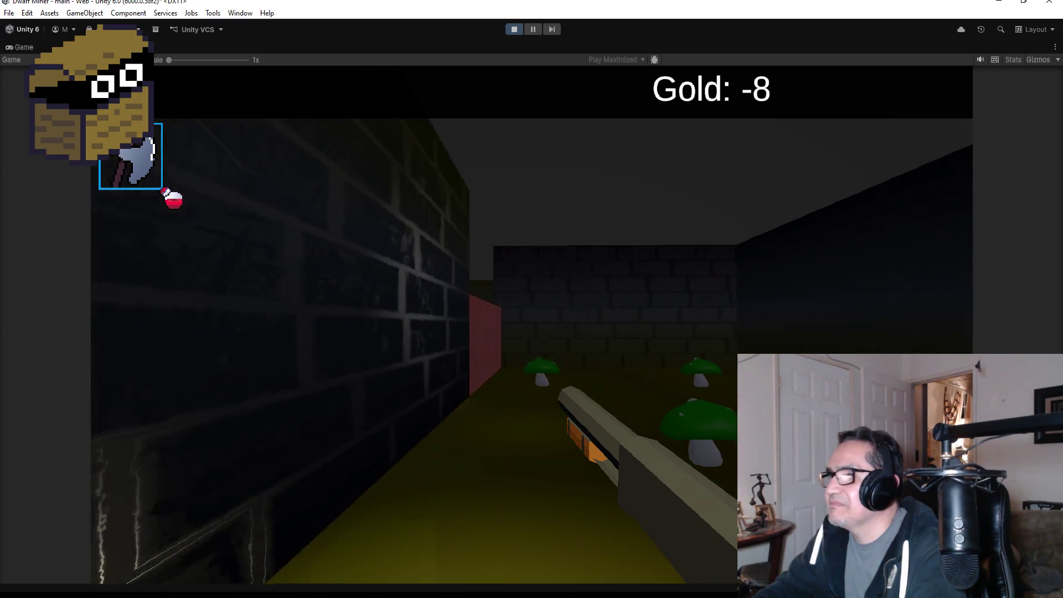
key("w")
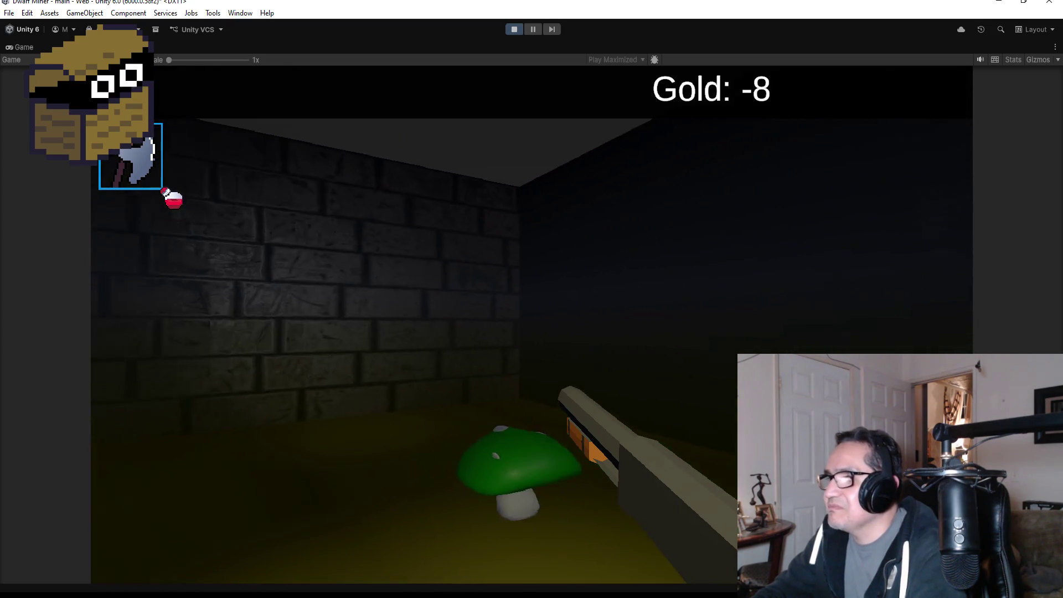
key("a")
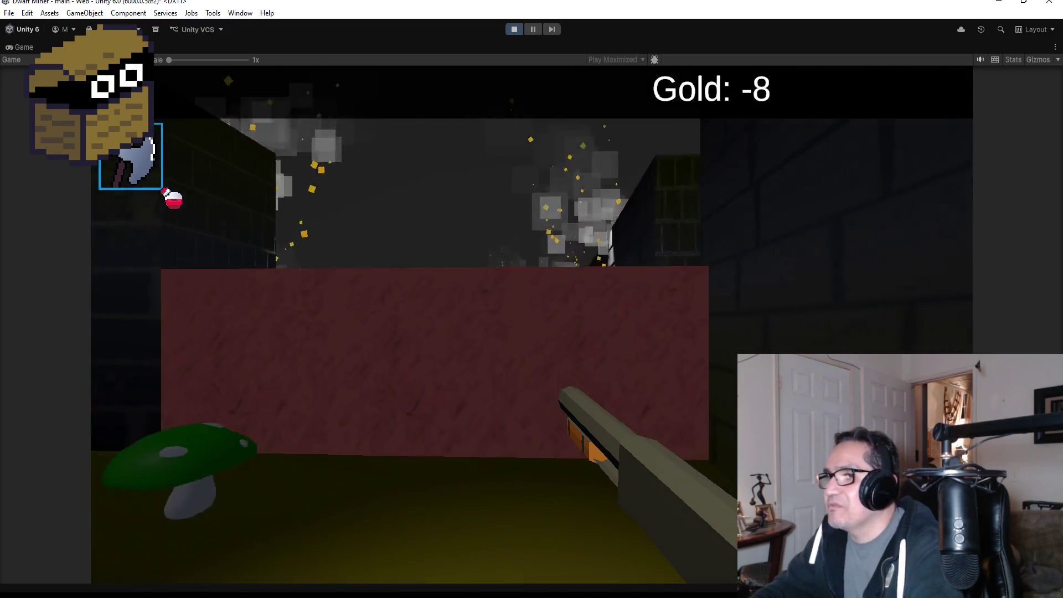
key("a")
- Mine the red rock wall with the pickaxe and open the treasure chest for gold
key("2")
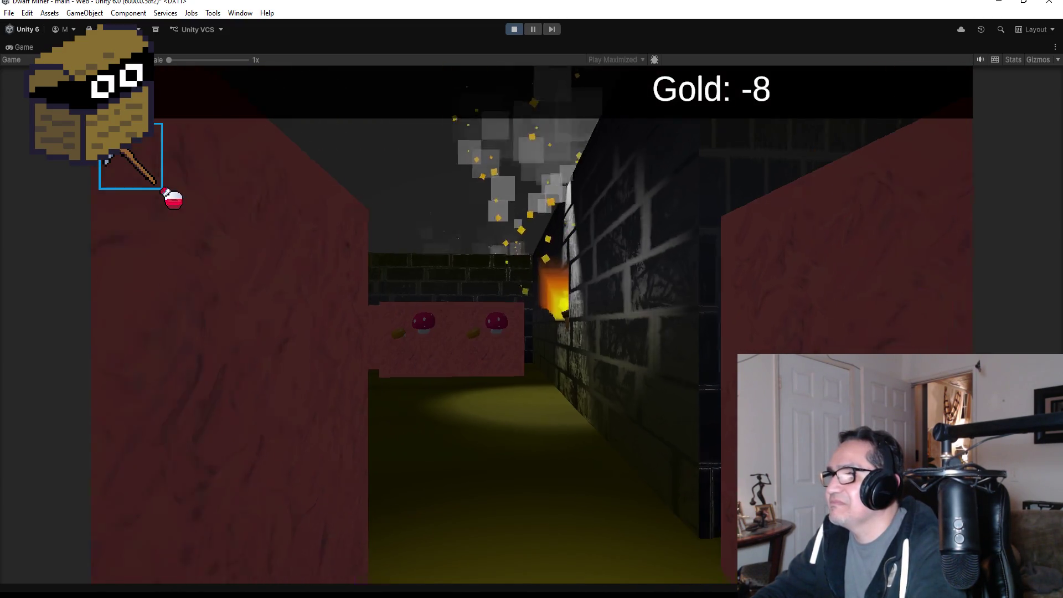
key("d")
key("d")
key("w")
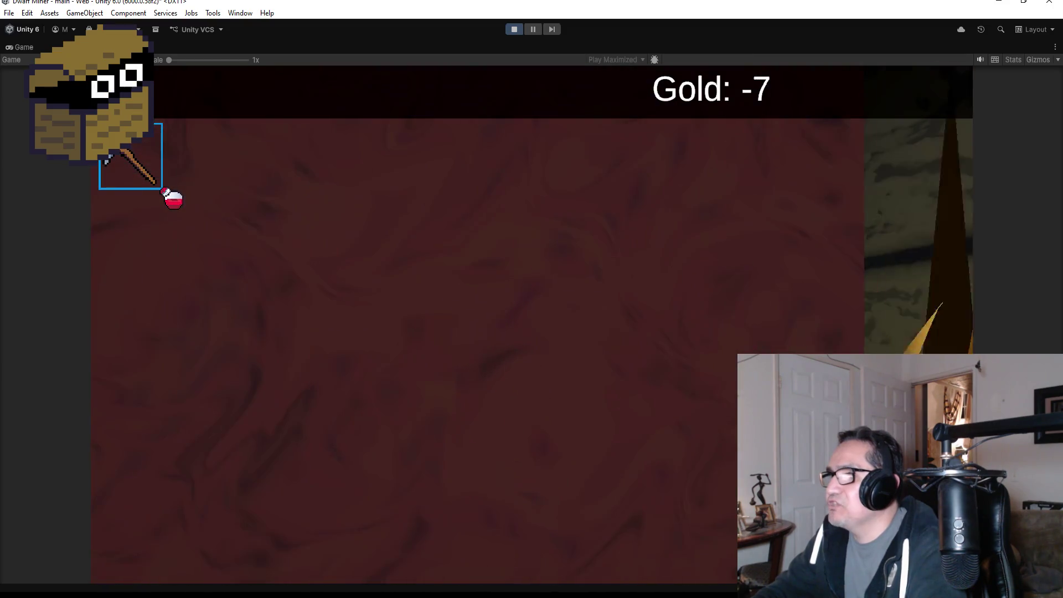
key("d")
key("w")
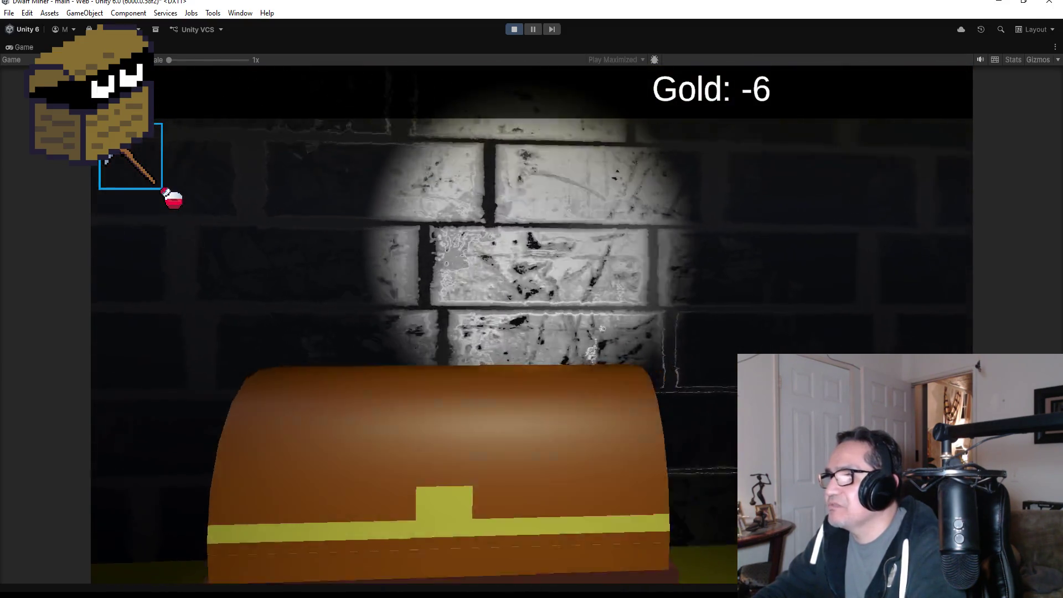
key("e")
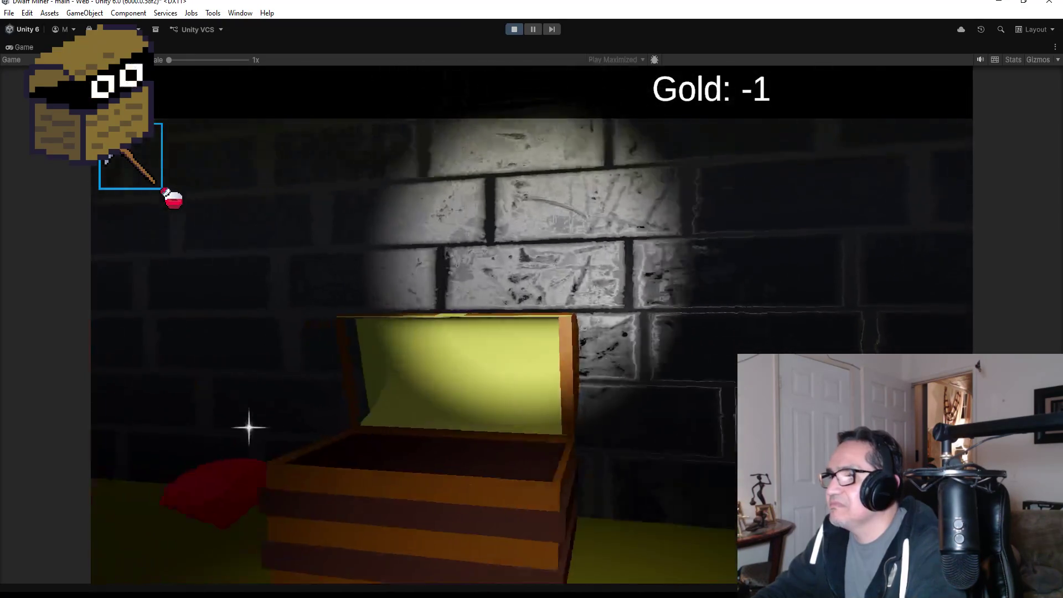
key("d")
key("d")
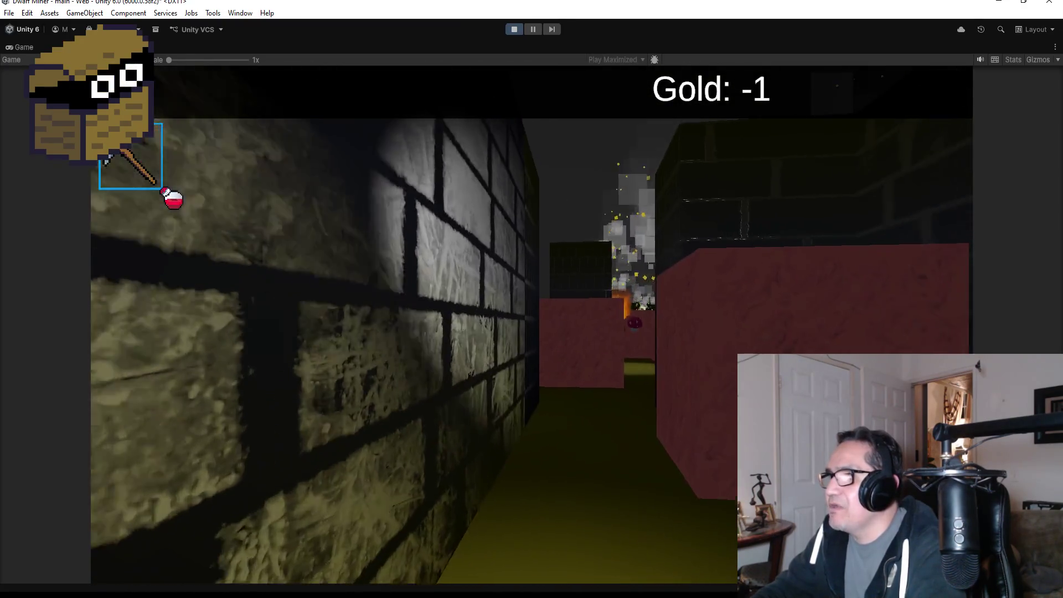
- Mine the red walls further down the corridor and collect the gold ore
key("w")
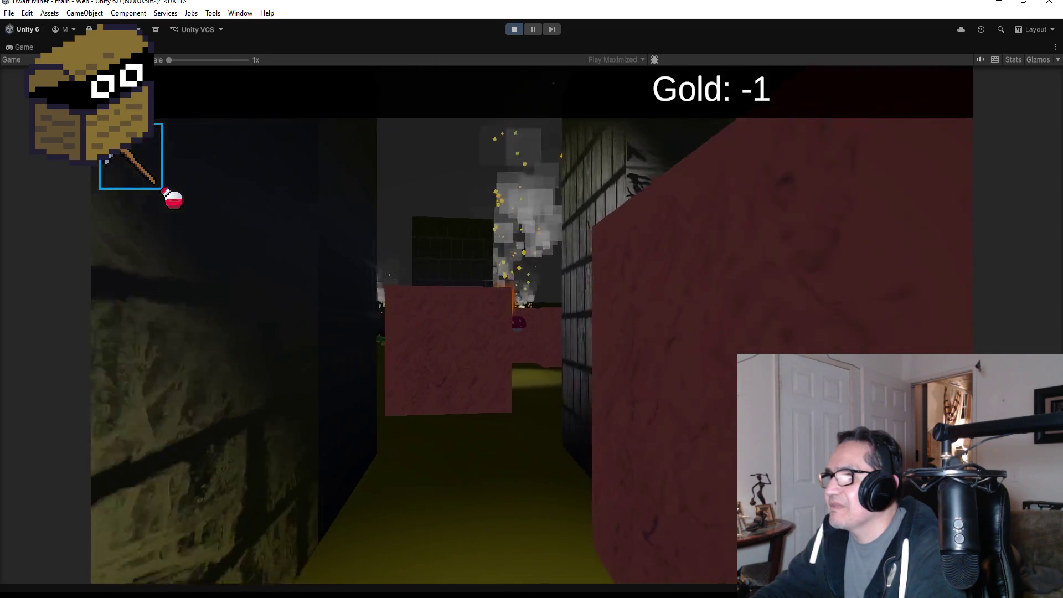
key("w")
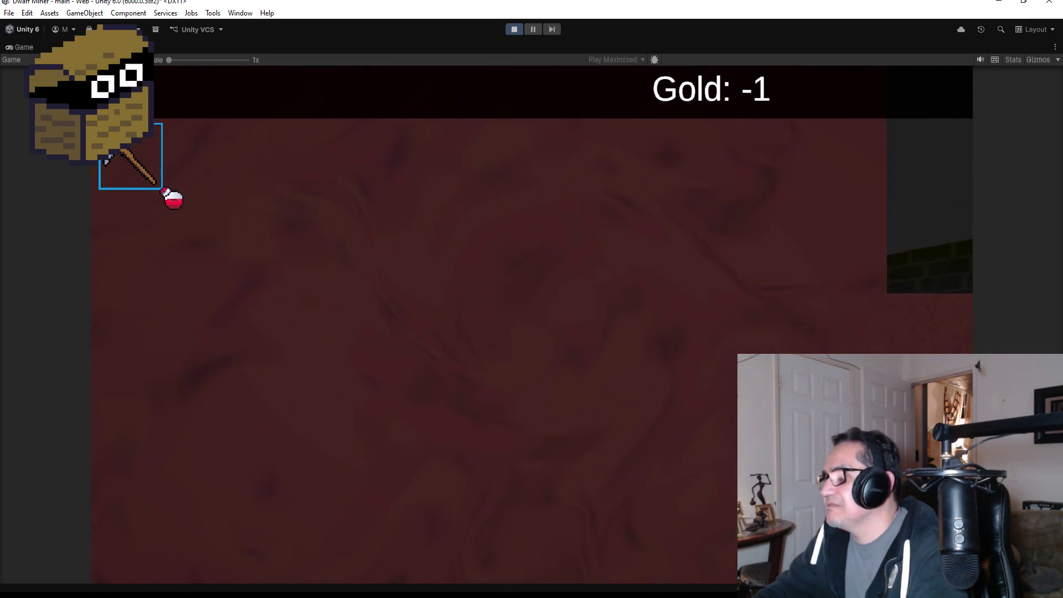
key("d")
key("w")
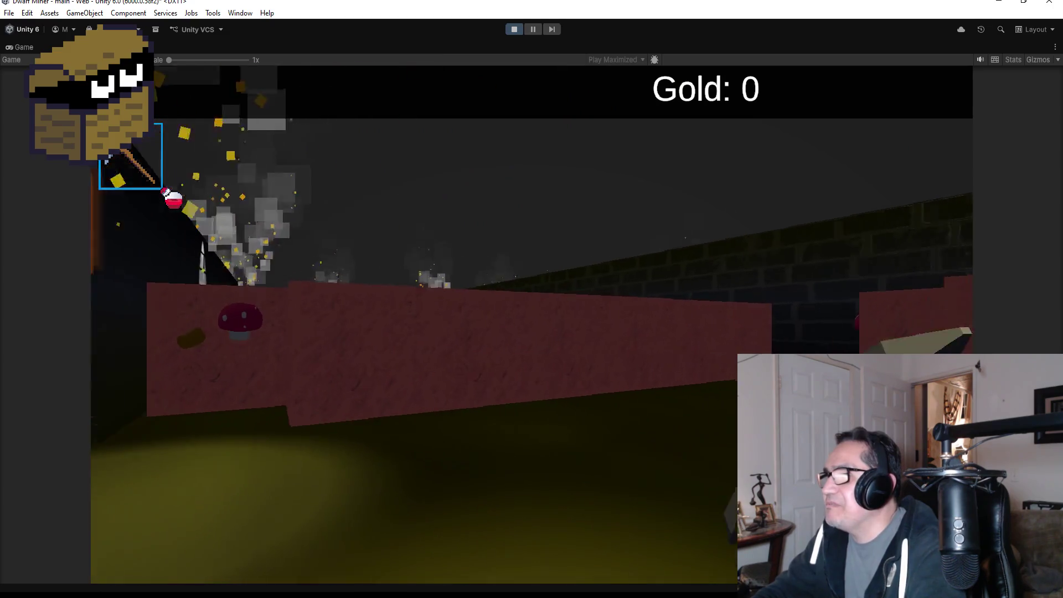
key("w")
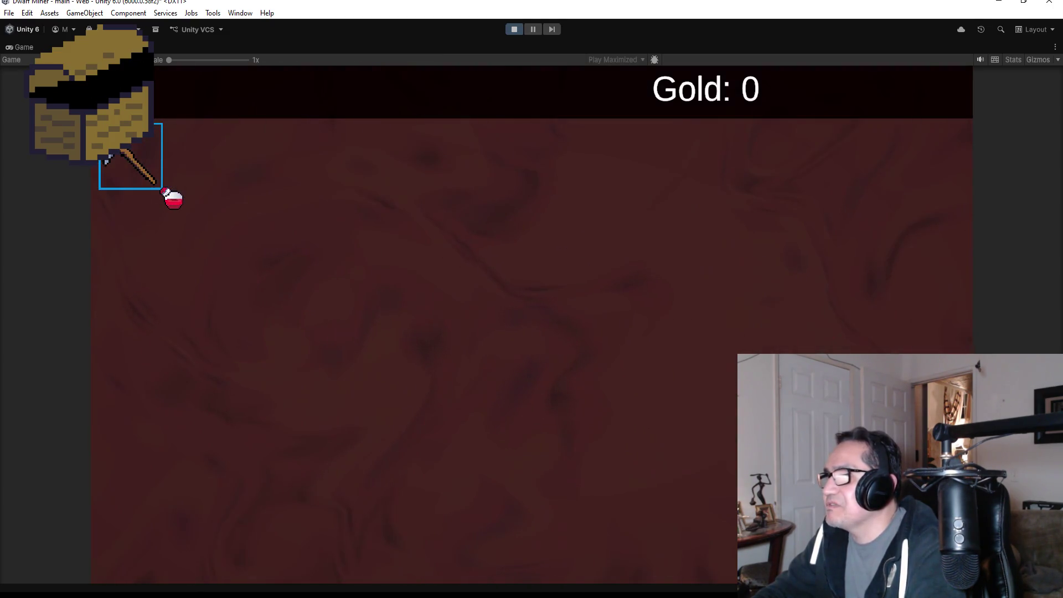
key("s")
key("w")
key("s")
key("w")
key("s")
key("w")
key("s")
key("w")
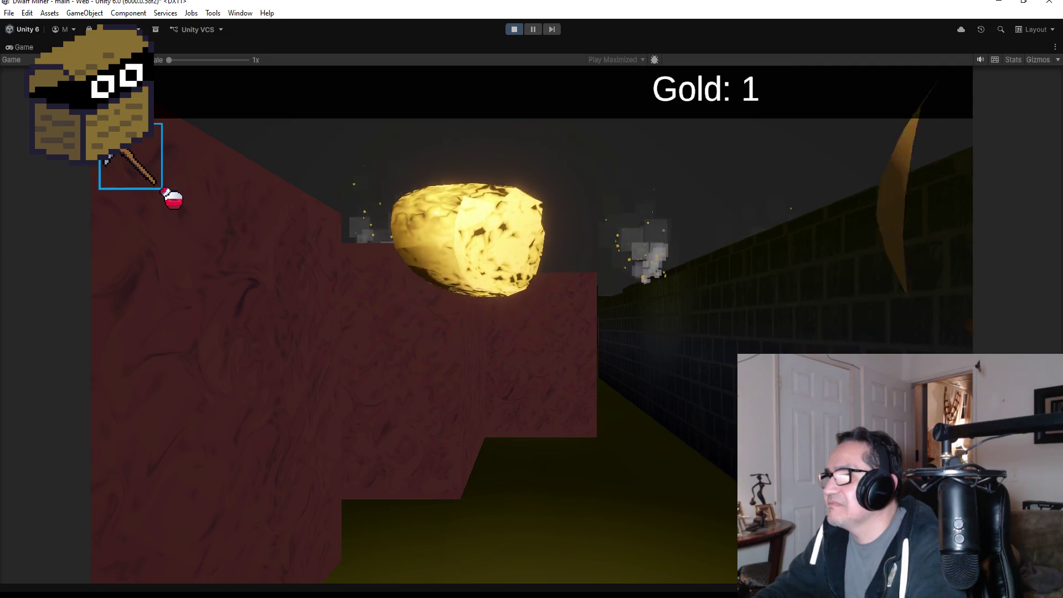
key("s")
key("w")
key("s")
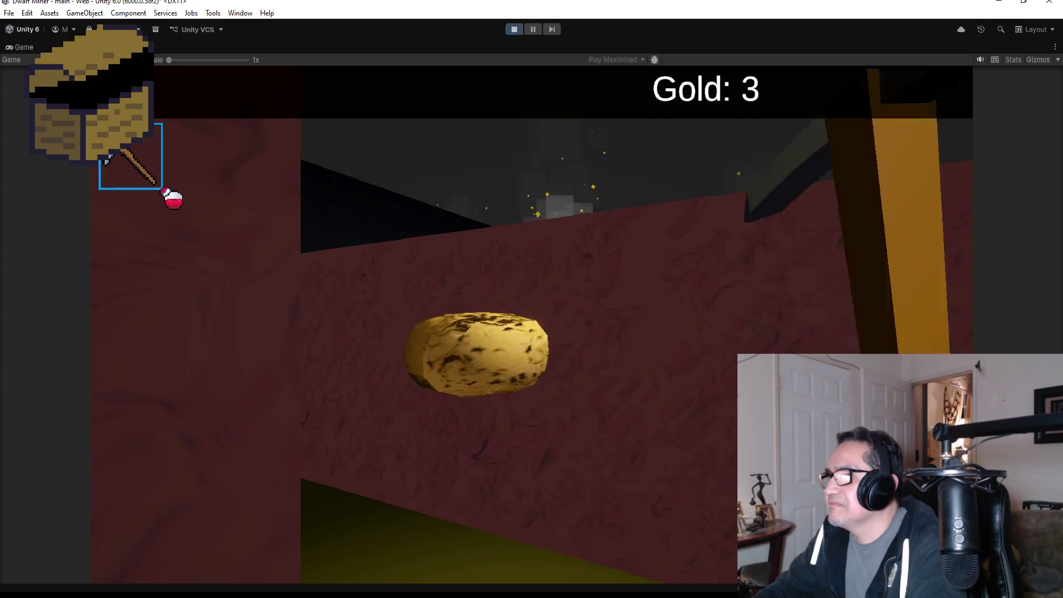
key("d")
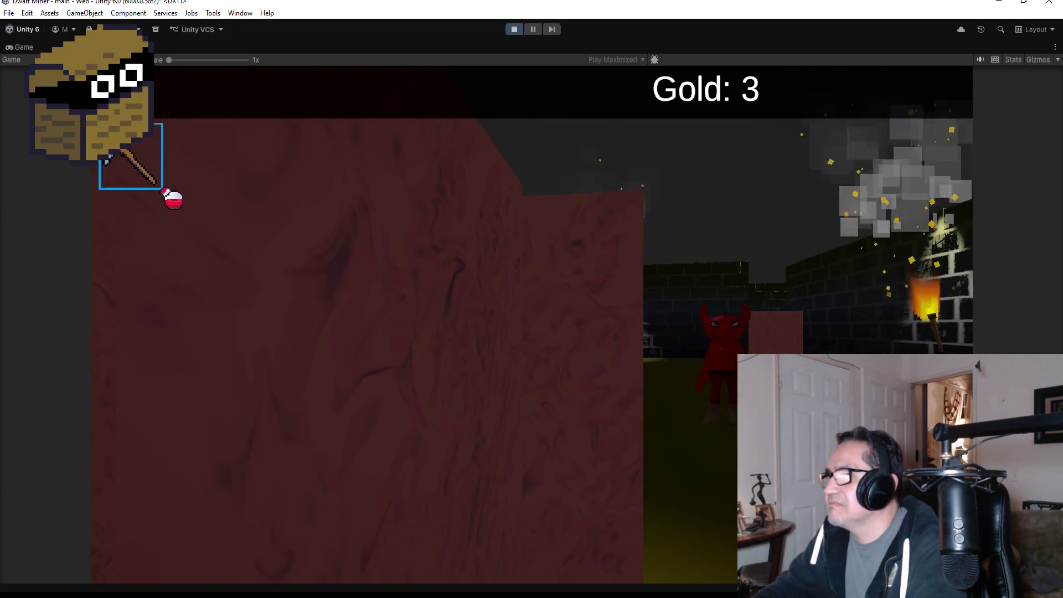
- Switch to the shotgun and shoot the red demon until it dies
key("s")
left_click(531, 299)
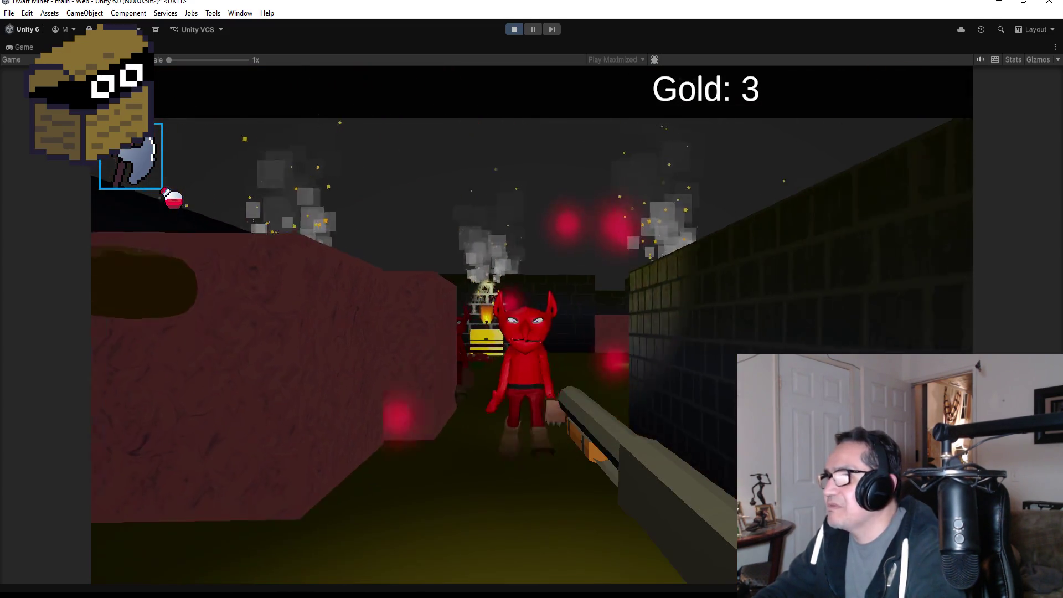
left_click(531, 299)
left_click(531, 299)
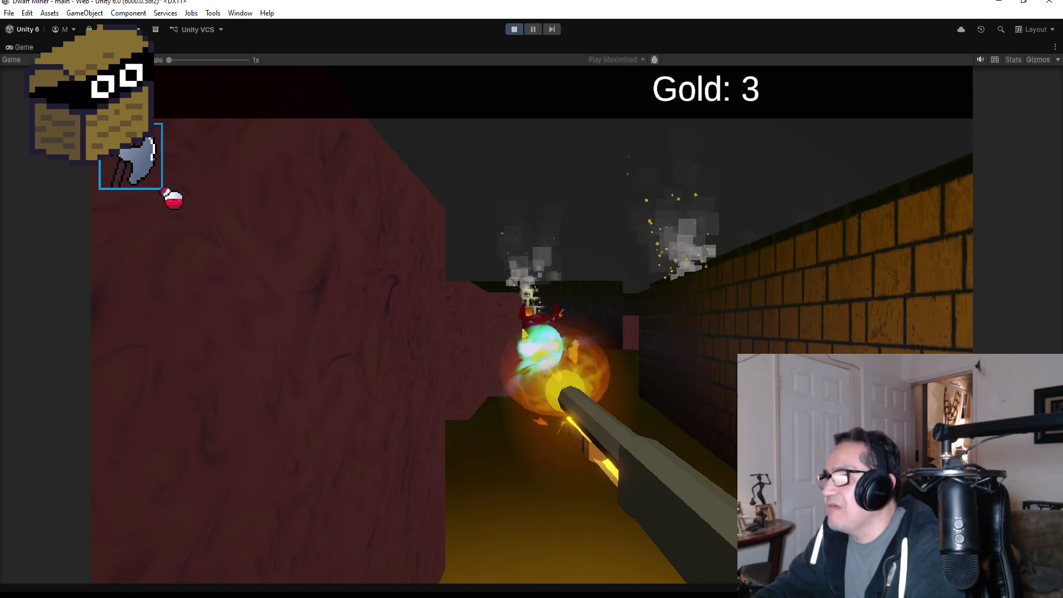
left_click(531, 299)
- Advance toward the chest picking up gold and shoot down the mushroom enemy
key("w")
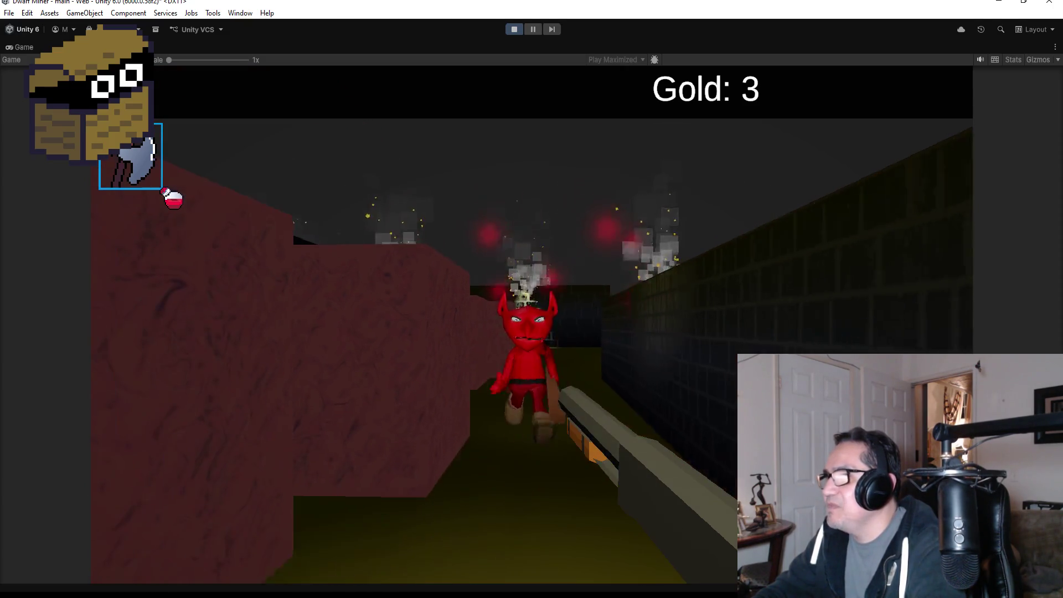
key("w")
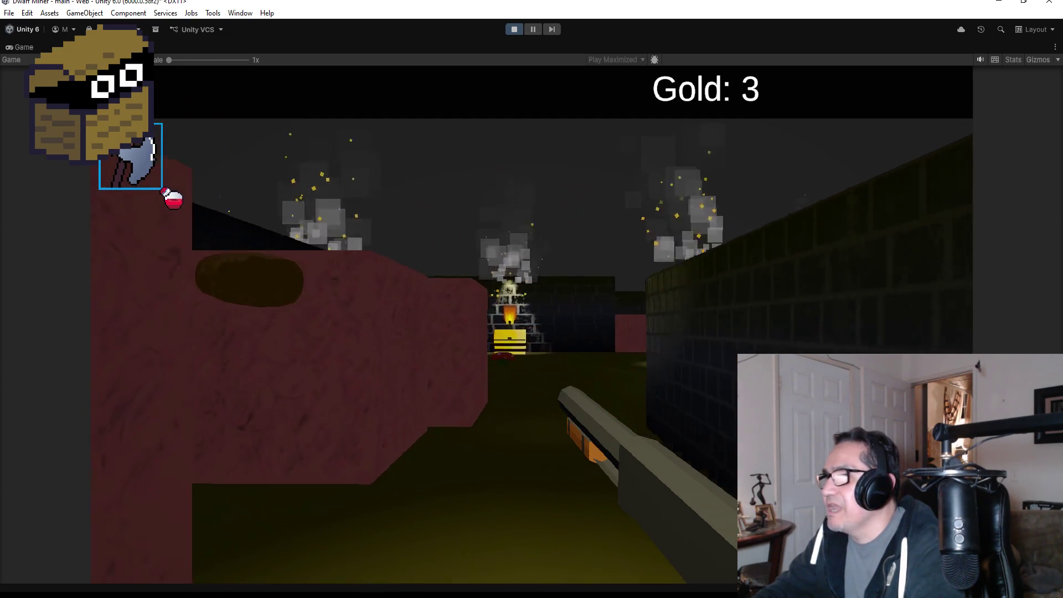
key("w")
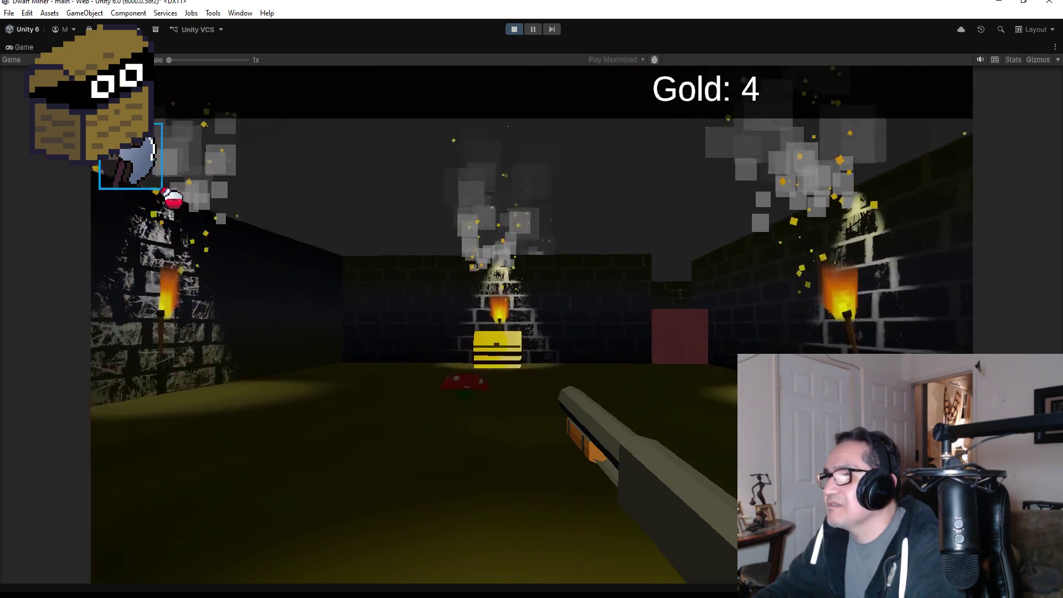
left_click(531, 299)
key("s")
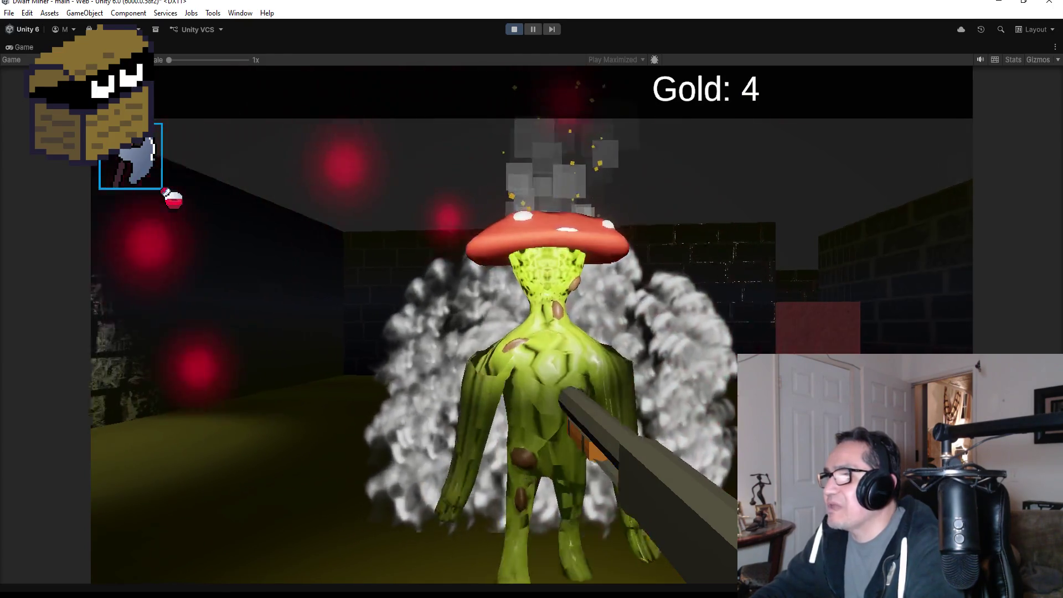
left_click(531, 299)
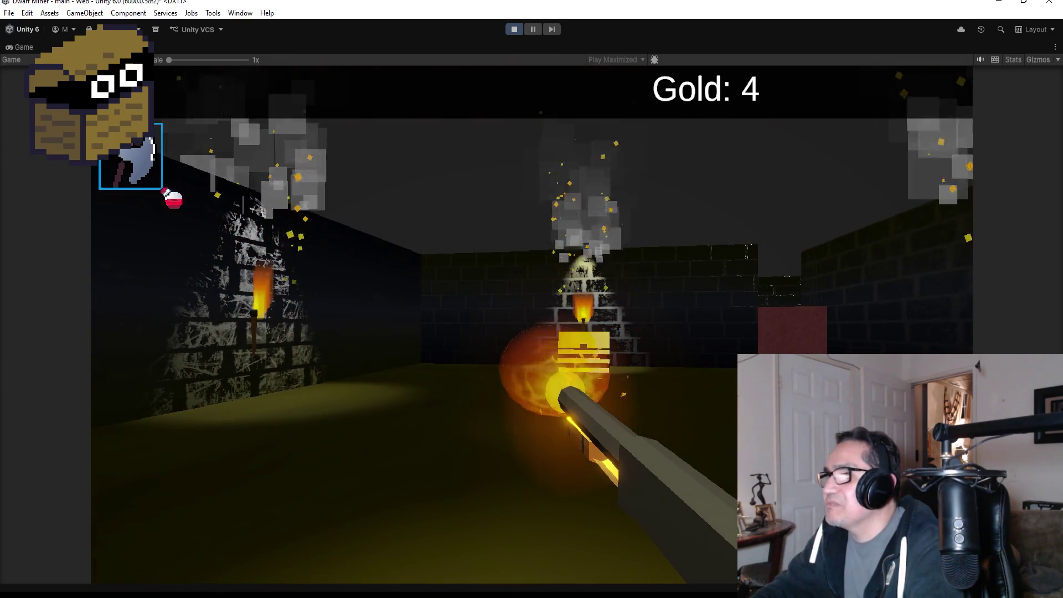
- Open the yellow chest under the torch and pick up the green leaf
key("w")
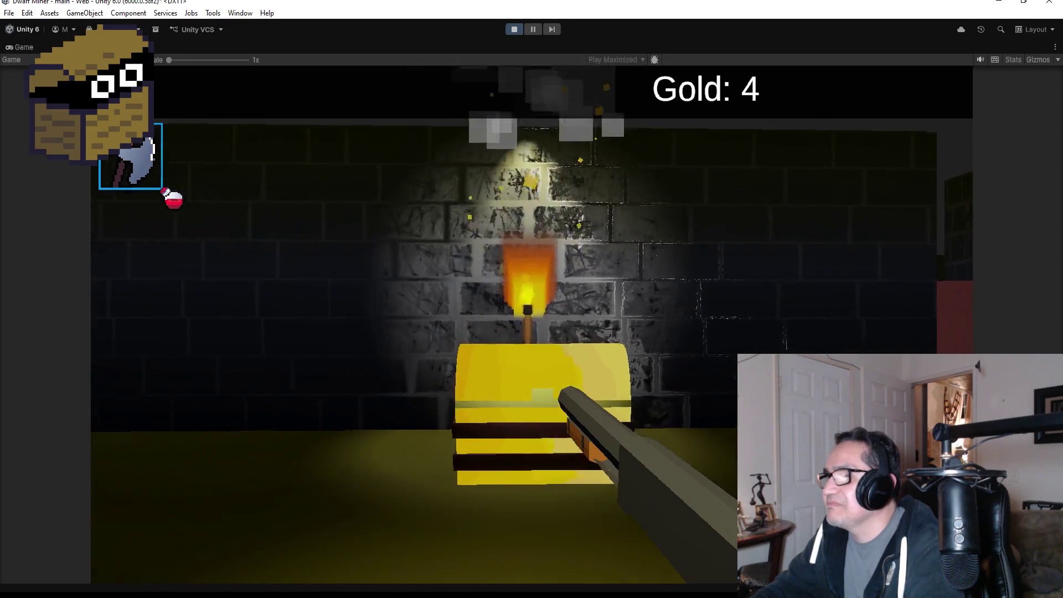
key("e")
key("s")
key("w")
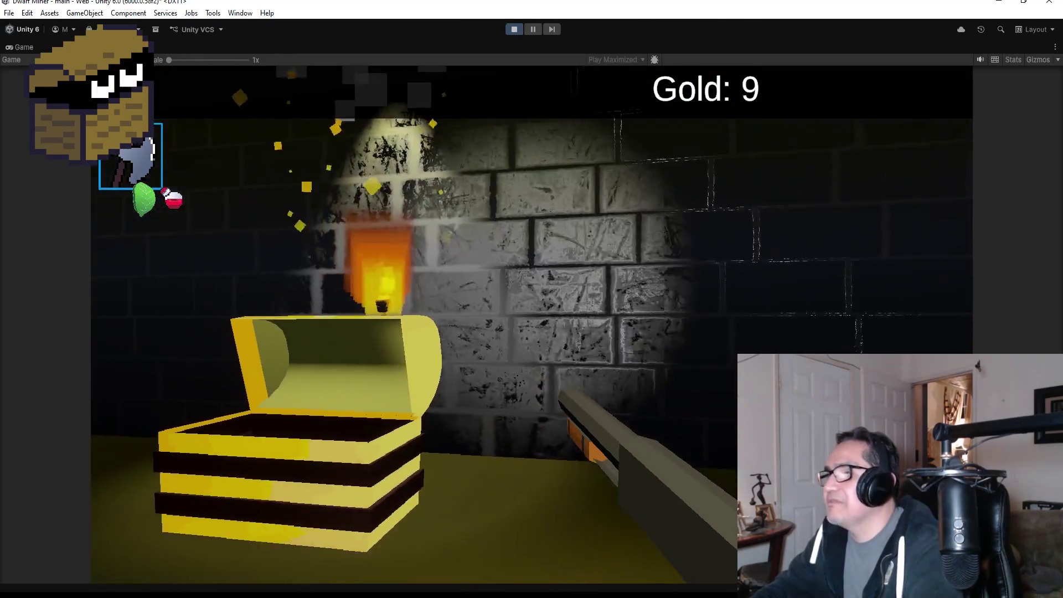
- Exit Play mode and save the scene
key("Escape")
left_click(512, 31)
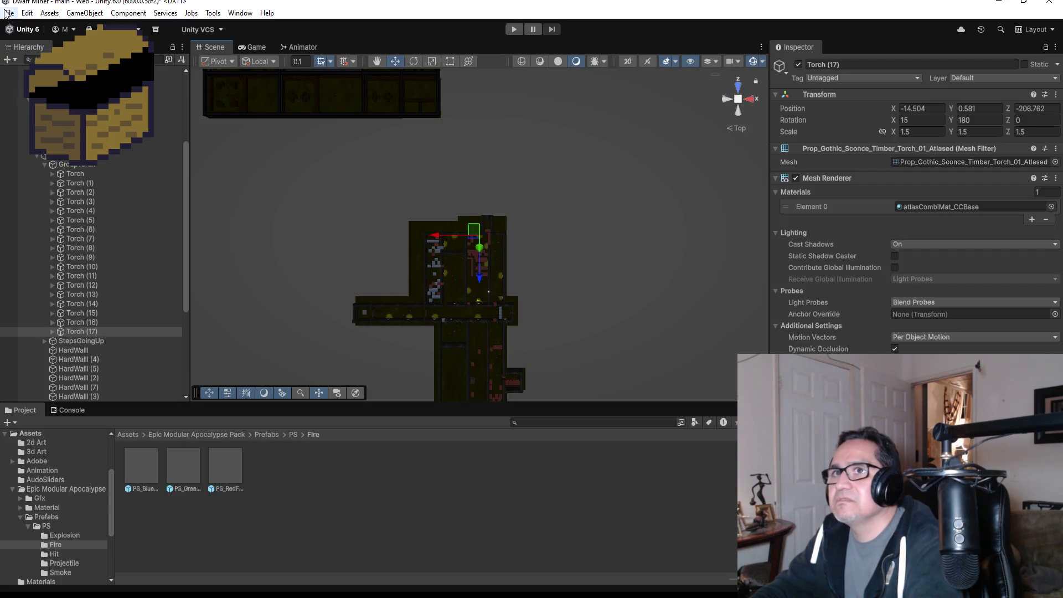
left_click(9, 13)
left_click(33, 68)
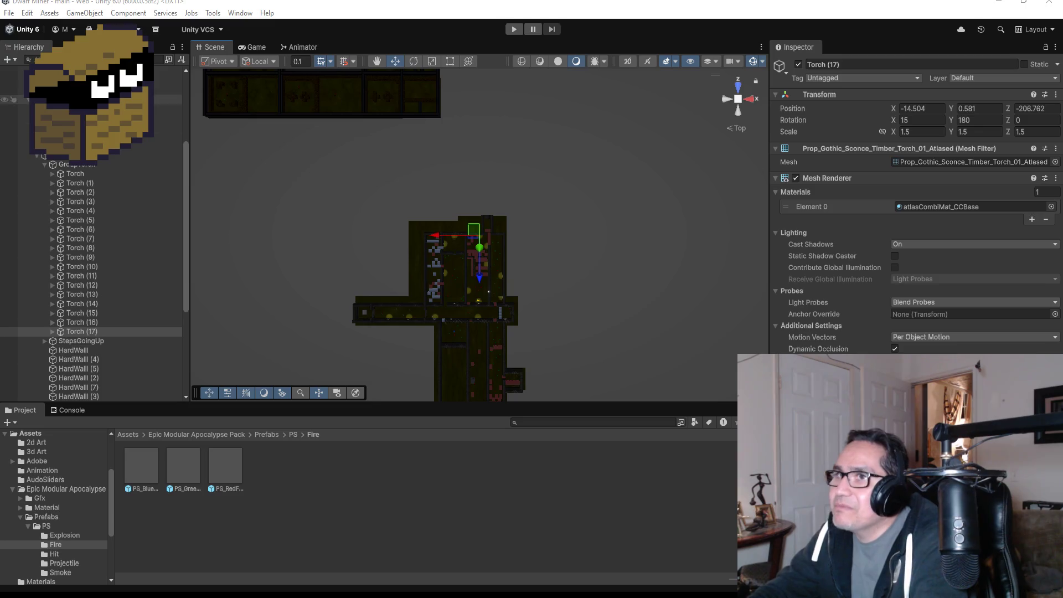
left_click(14, 14)
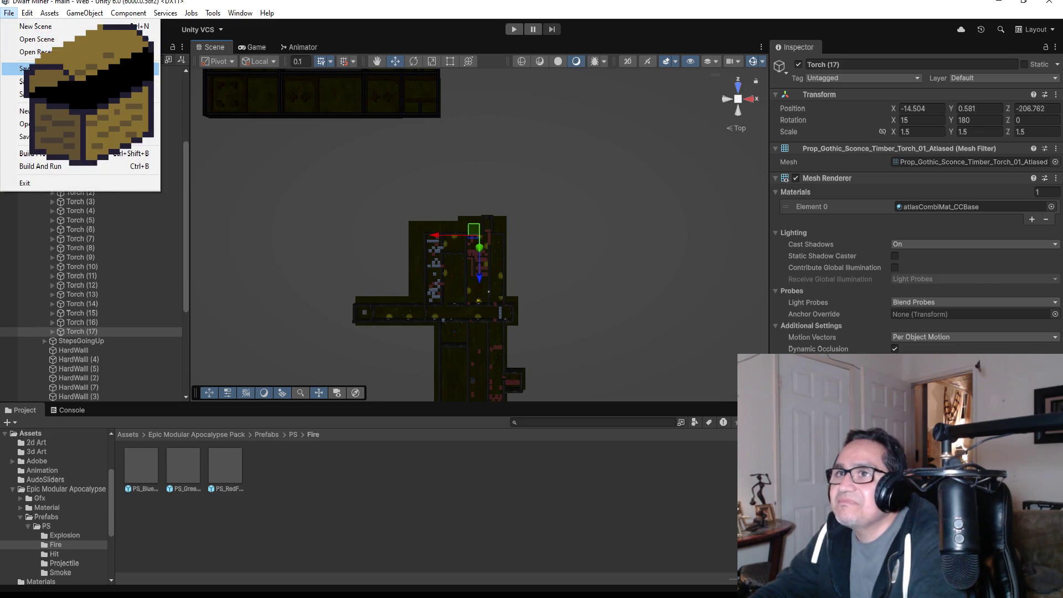
key("Escape")
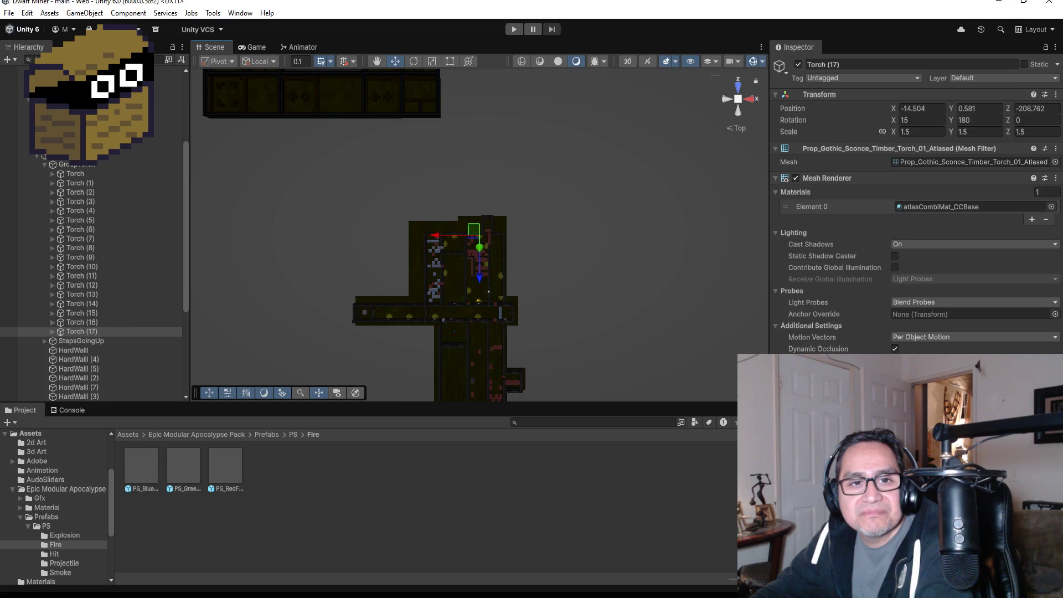
left_click(62, 286)
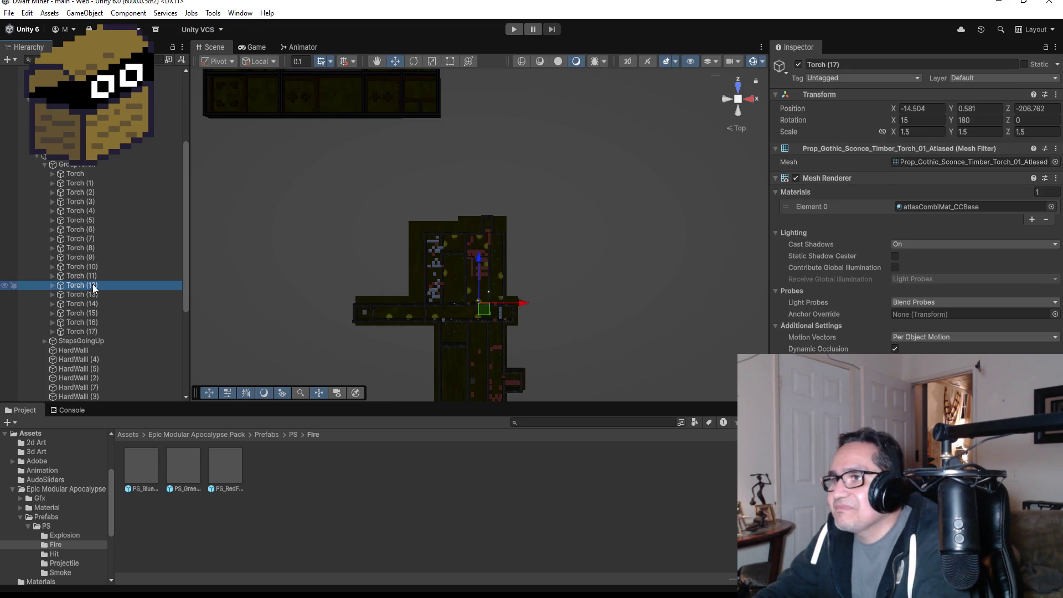
double_click(83, 333)
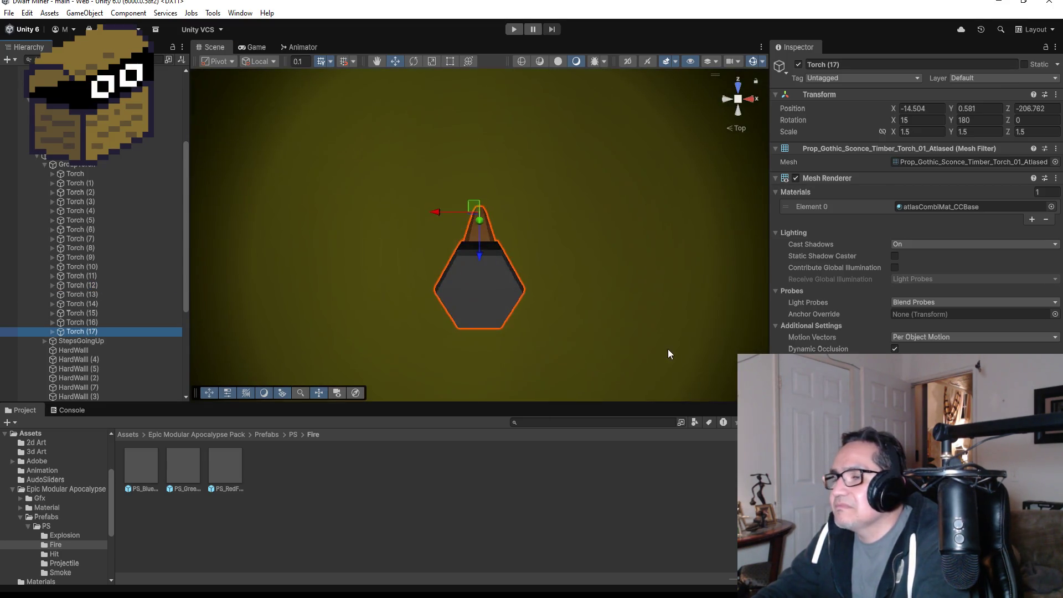
scroll(639, 360, "down", 5)
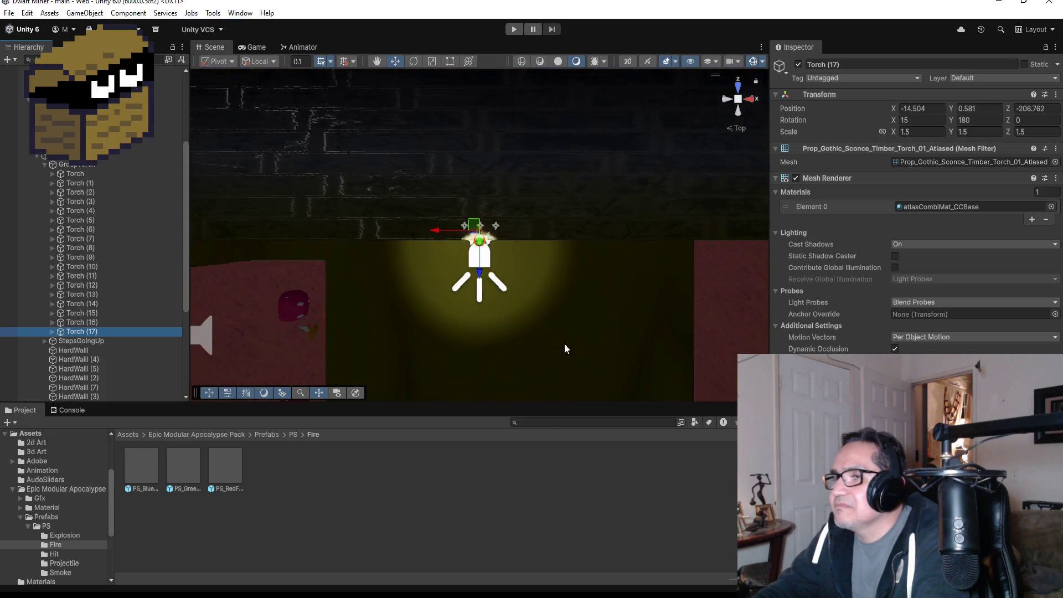
scroll(557, 357, "down", 8)
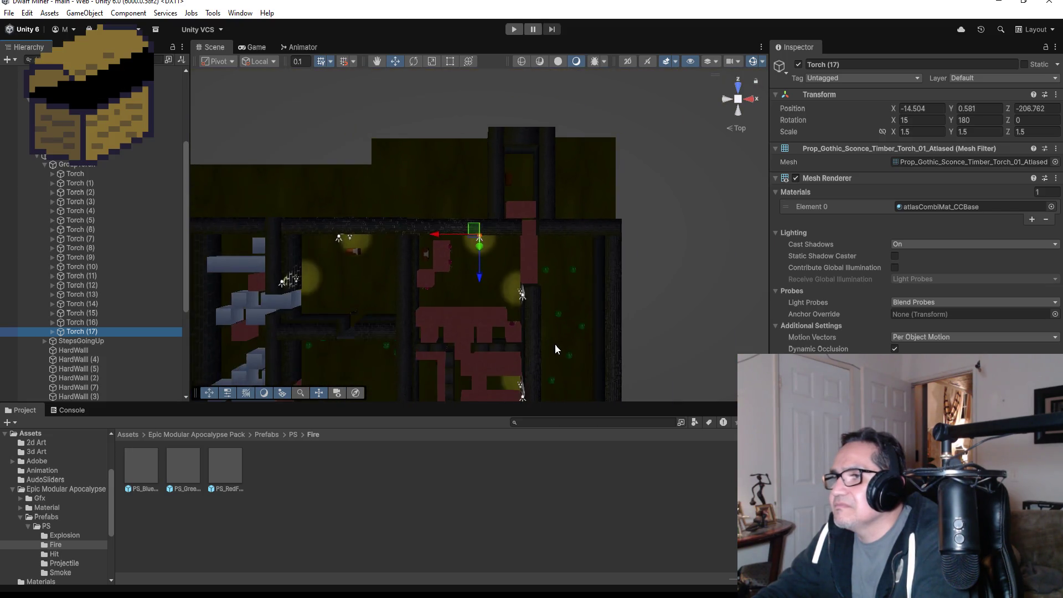
scroll(549, 345, "down", 4)
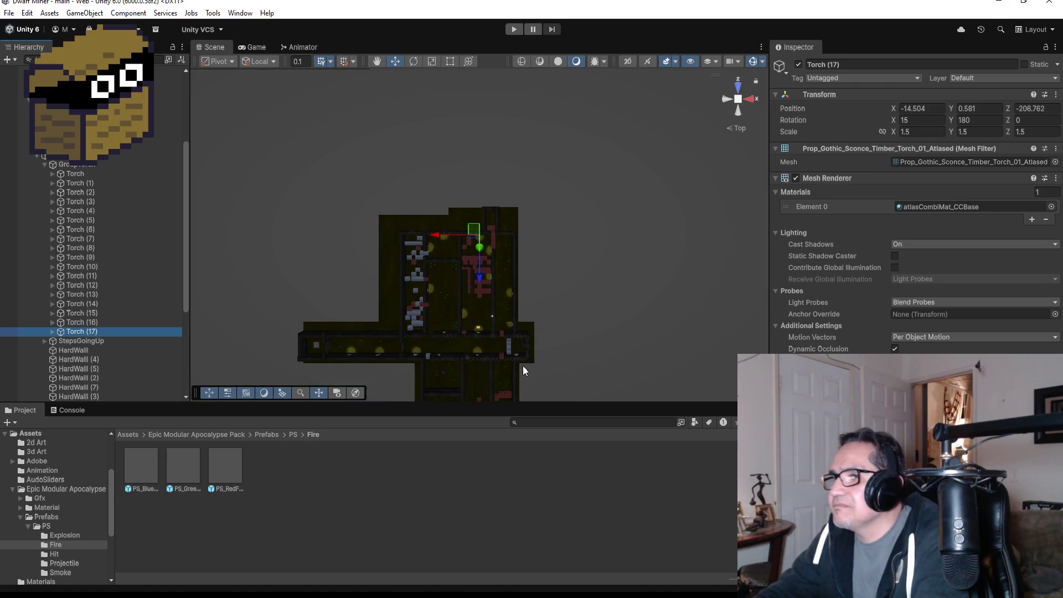
scroll(509, 365, "up", 2)
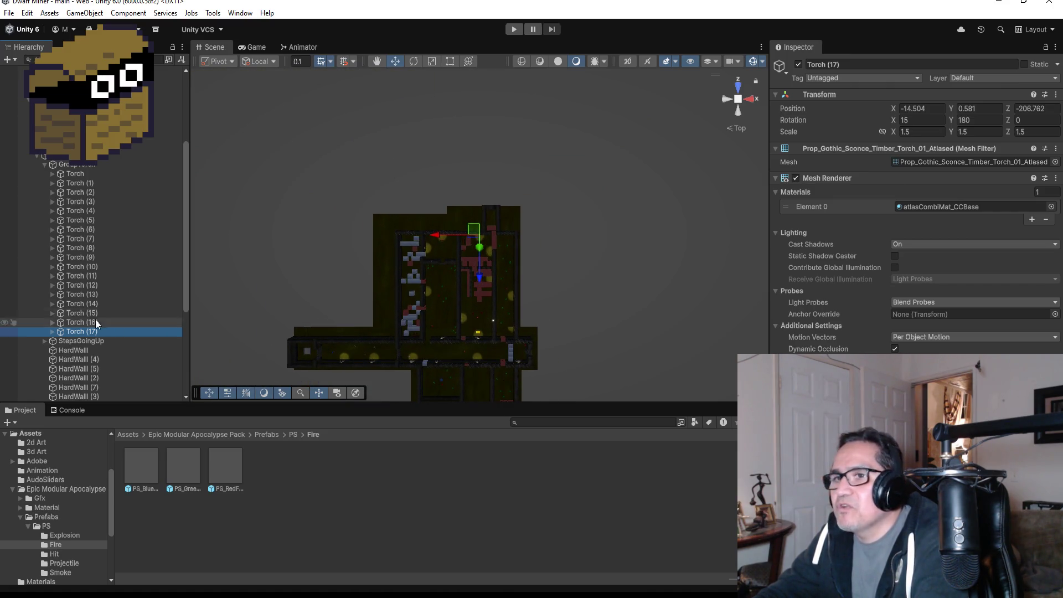
left_click(99, 294)
left_click(91, 266)
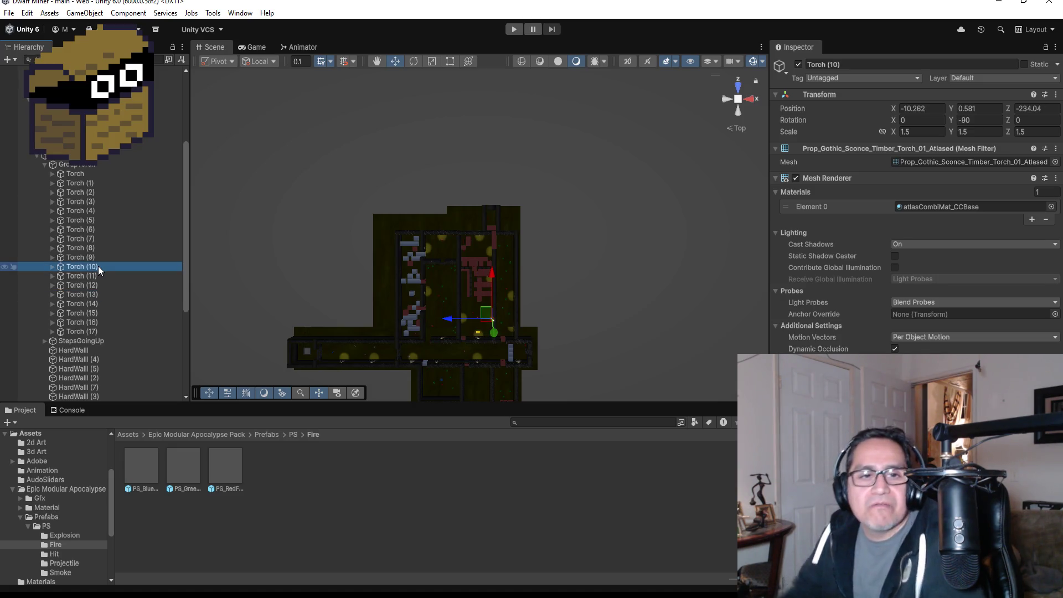
left_click(43, 164)
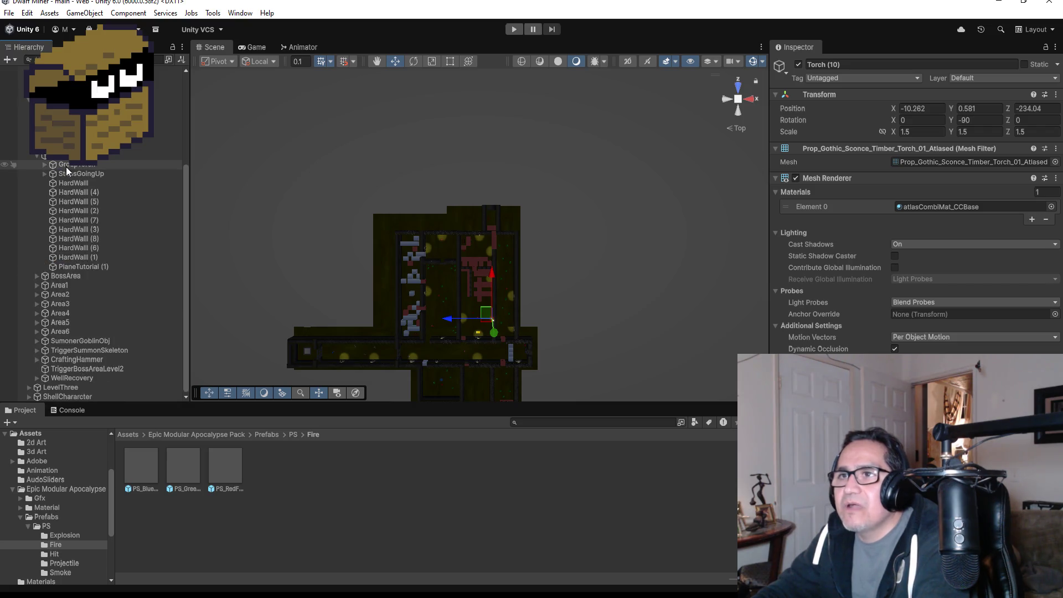
- Collapse MainHall, locate LevelTwo, BossArea and Area1, and expand Area1
left_click_drag(65, 167, 66, 105)
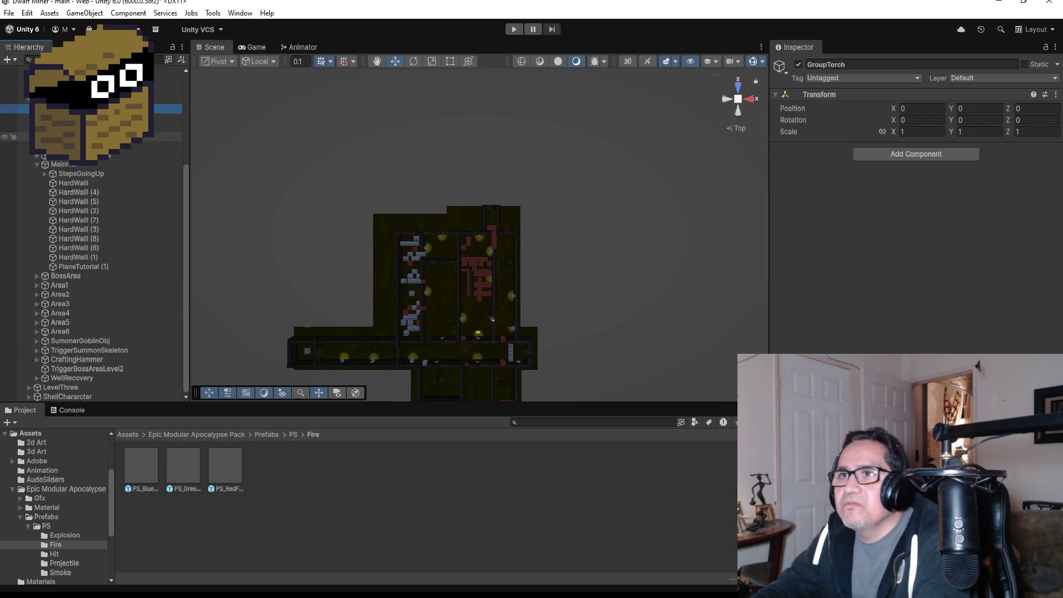
left_click(36, 164)
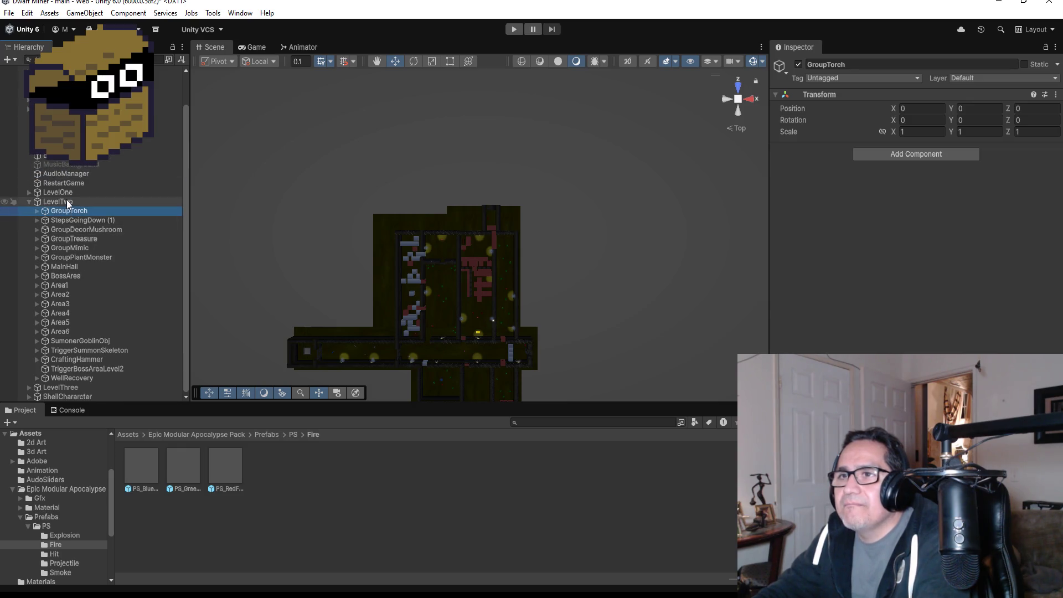
left_click(67, 203)
left_click(56, 277)
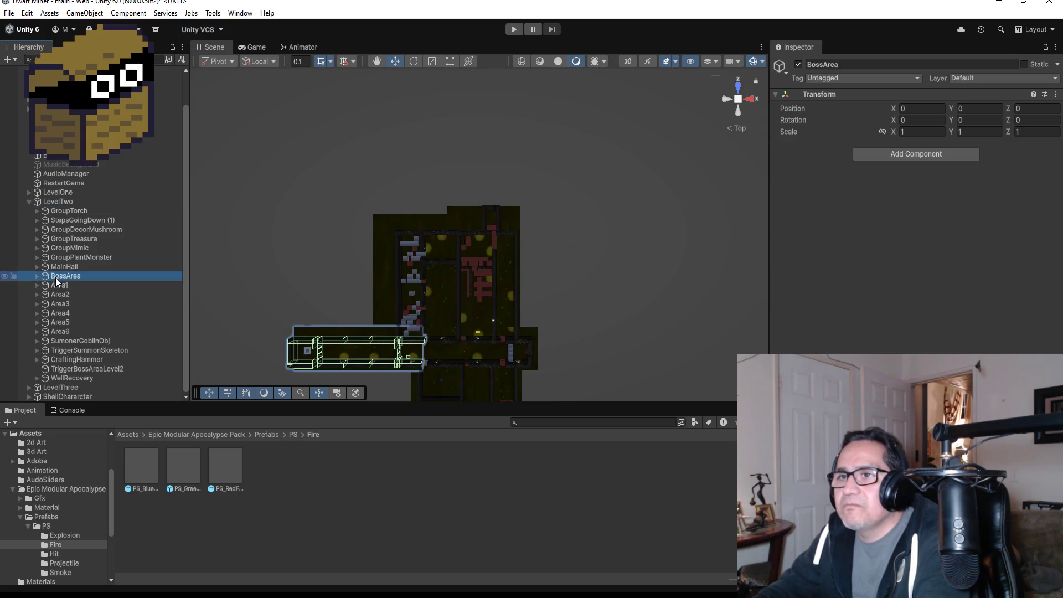
left_click(48, 286)
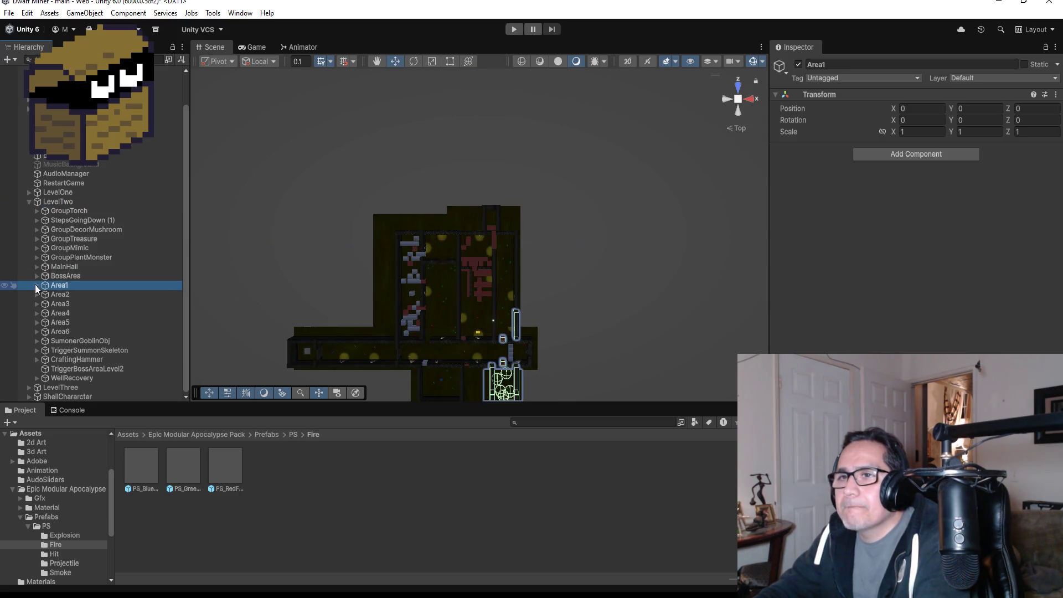
left_click(36, 285)
- Create a default Cube inside Area1 via 3D Object > Cube
right_click(61, 287)
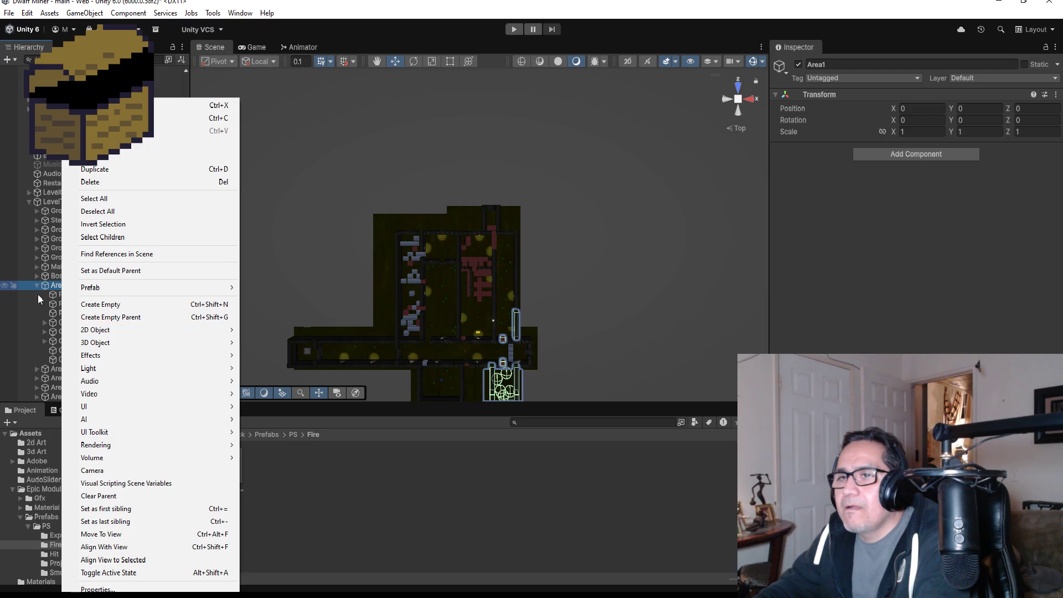
left_click(36, 287)
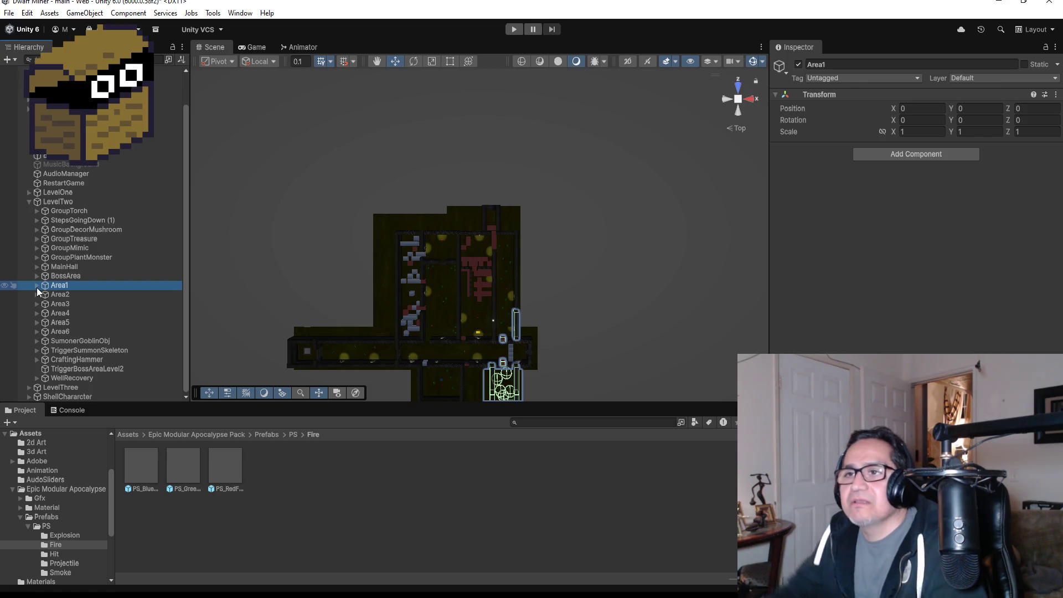
left_click(36, 284)
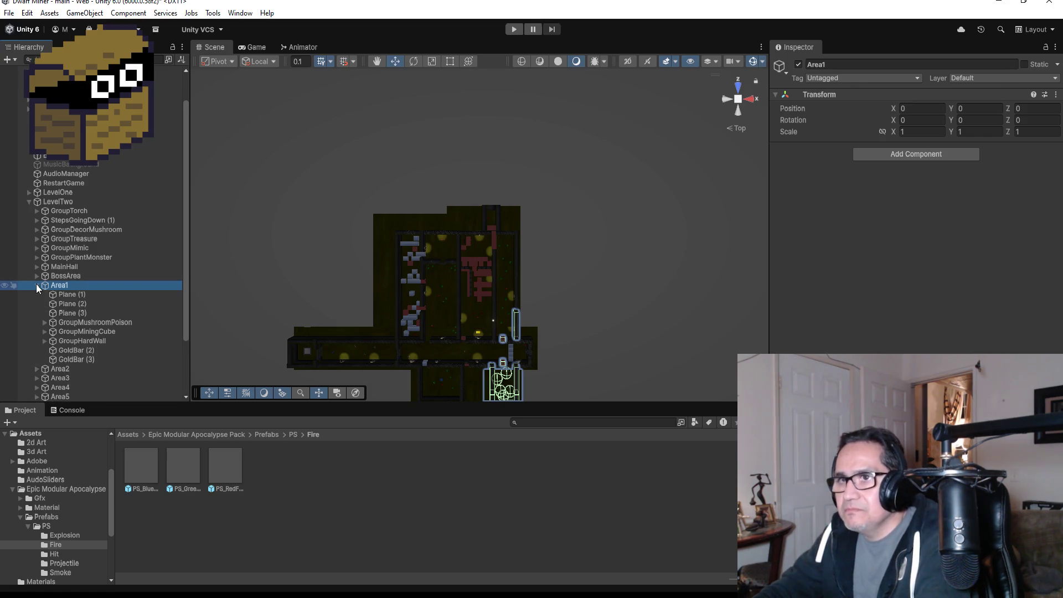
right_click(59, 286)
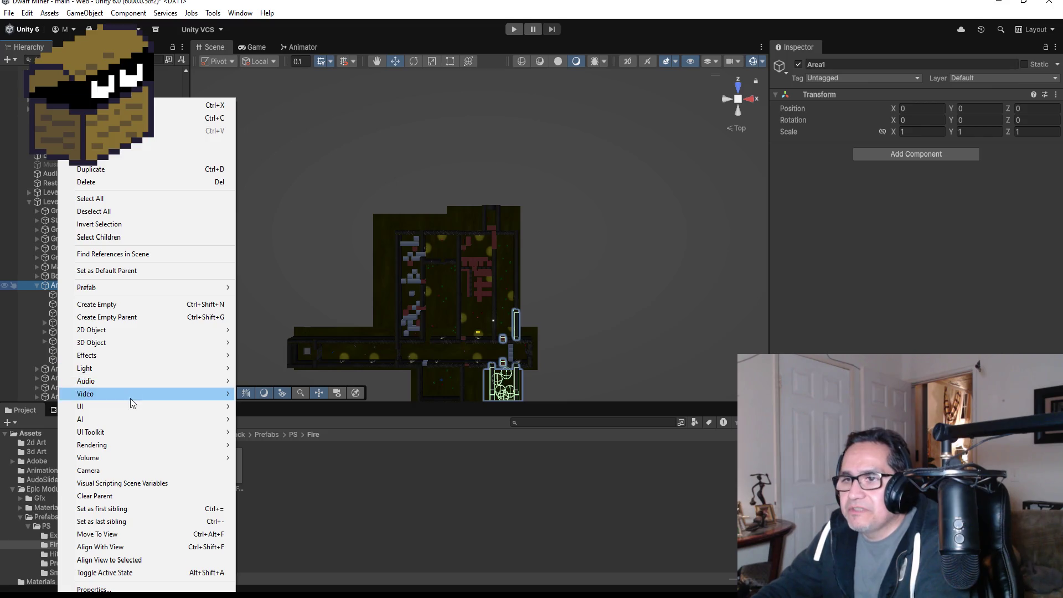
mouse_move(138, 406)
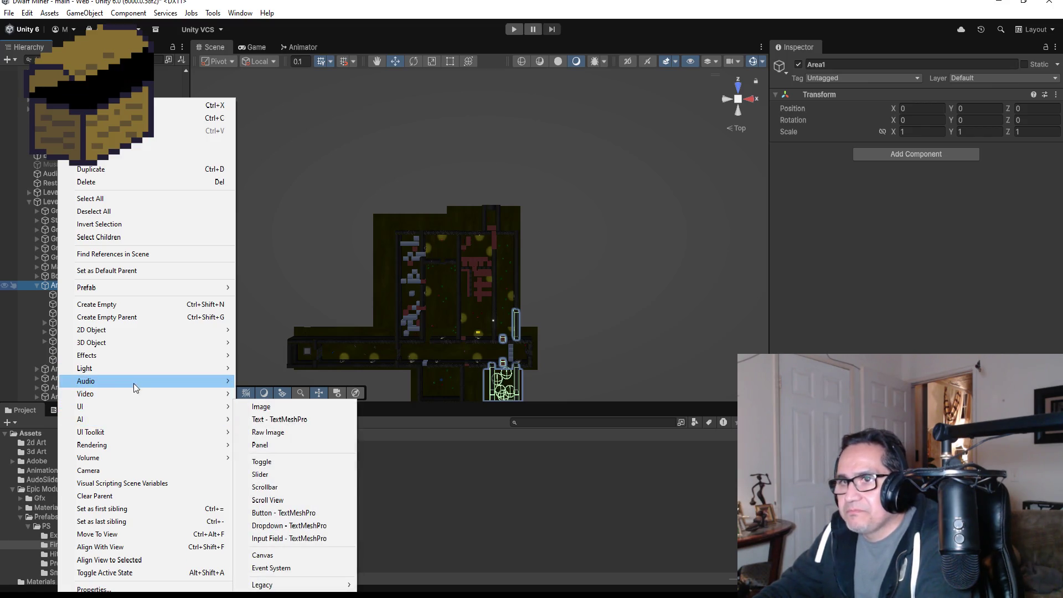
mouse_move(131, 384)
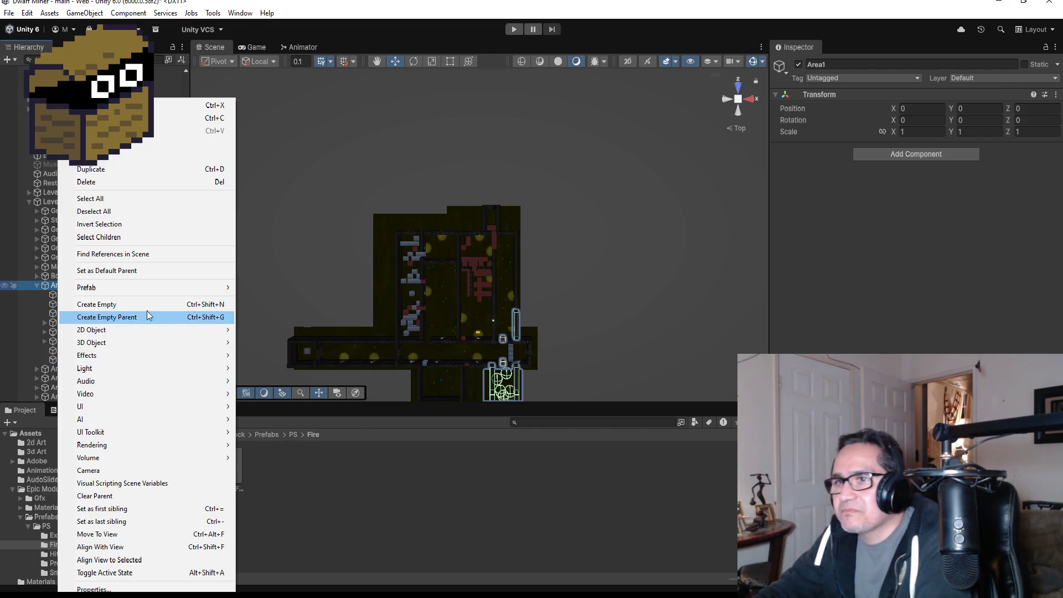
mouse_move(160, 340)
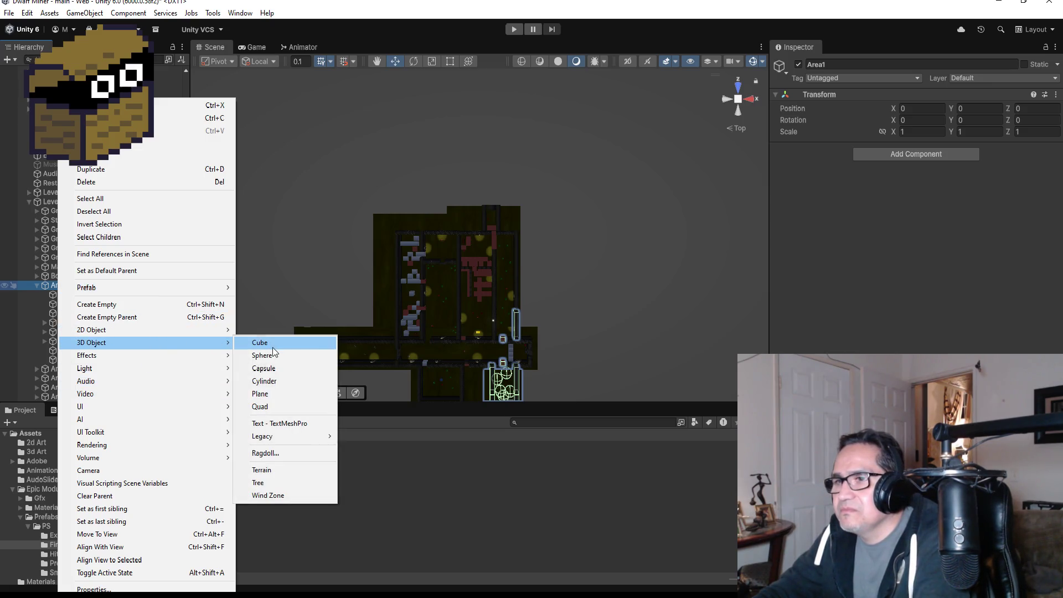
left_click(272, 347)
mouse_move(111, 389)
left_mouse_down()
mouse_move(94, 372)
mouse_move(81, 293)
left_mouse_up()
scroll(506, 347, "down", 1)
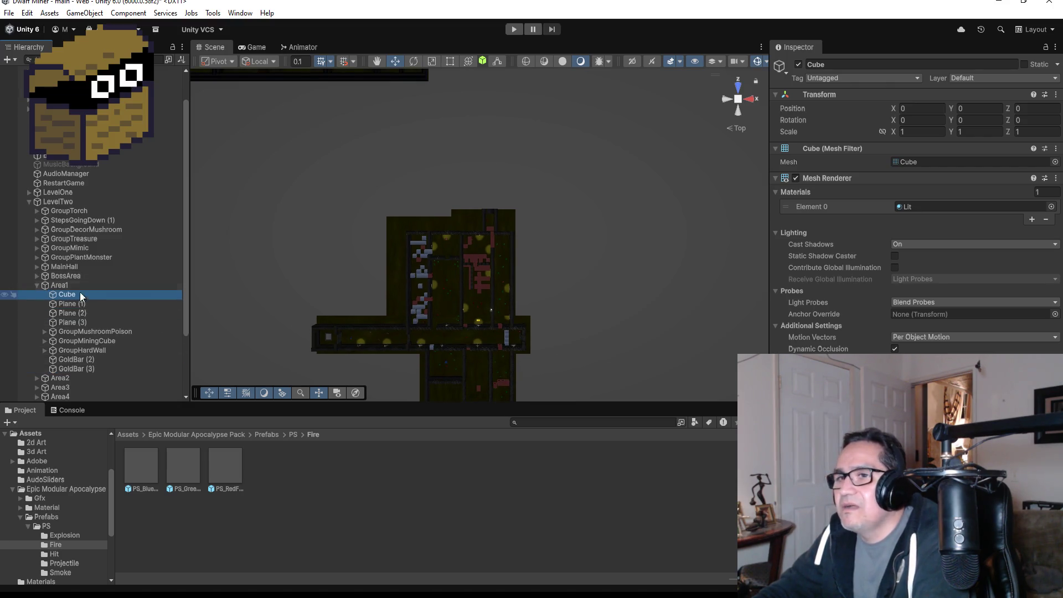
- Select and frame PlaneTutorial (1), then the HardWall (5) wall at the corridor end
left_click(527, 321)
key("f")
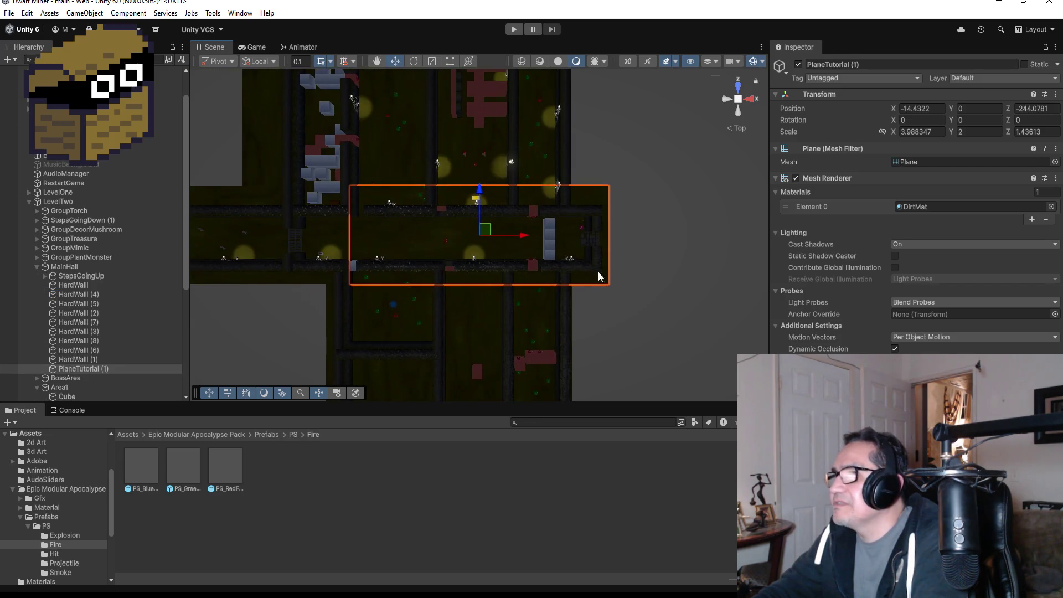
left_click(598, 224)
key("f")
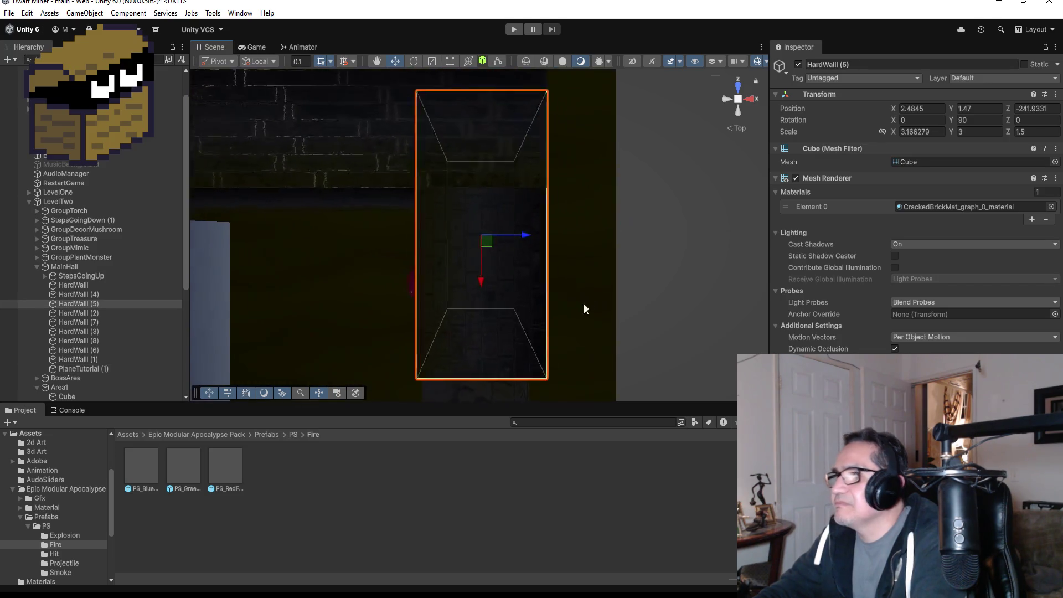
scroll(554, 308, "down", 5)
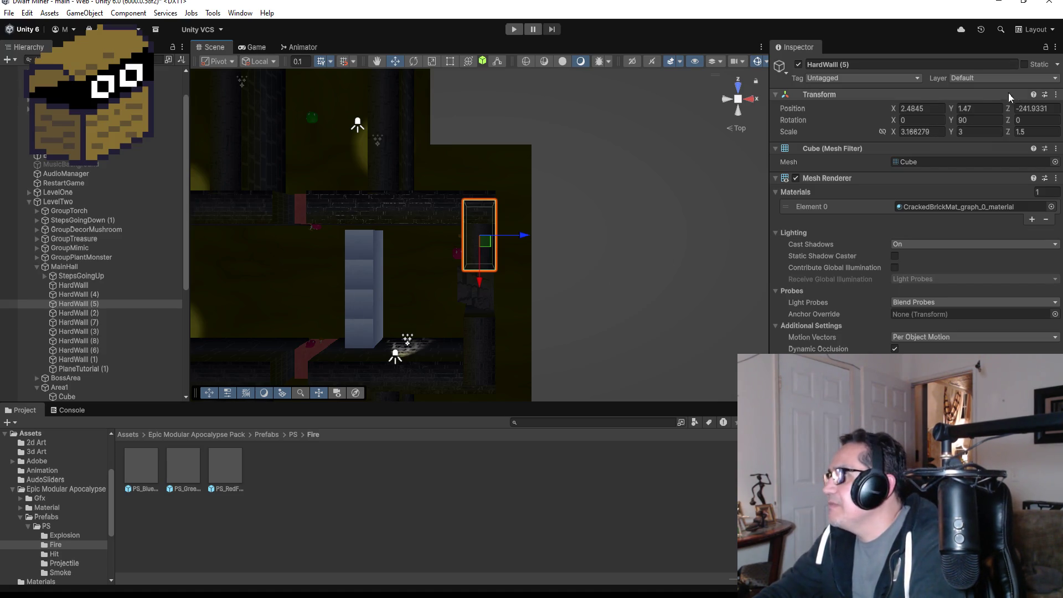
- Copy HardWall (5)'s position and select the new Cube in Area1
left_click(1055, 95)
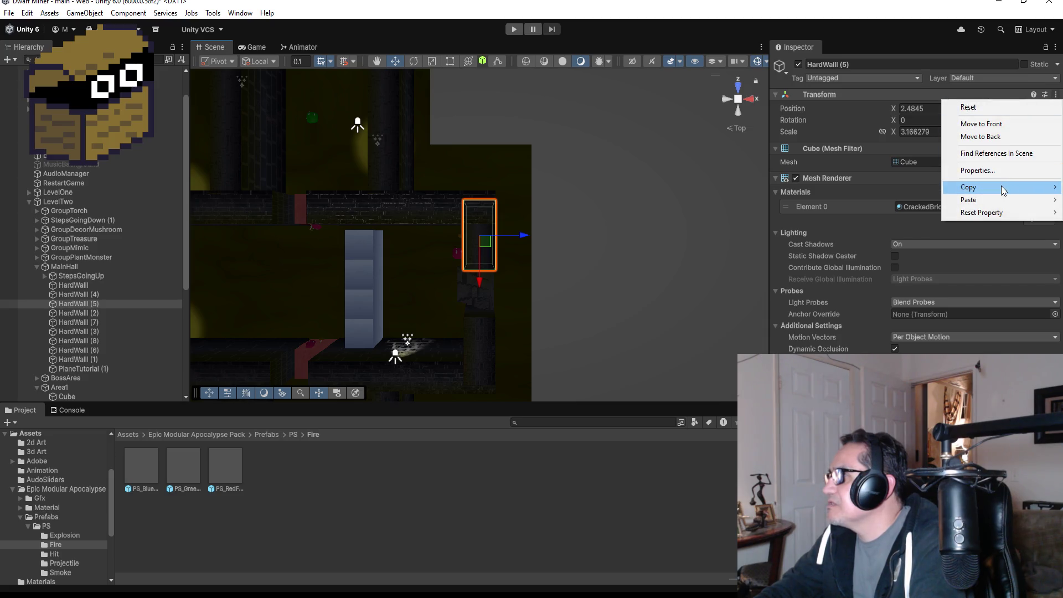
left_click(914, 187)
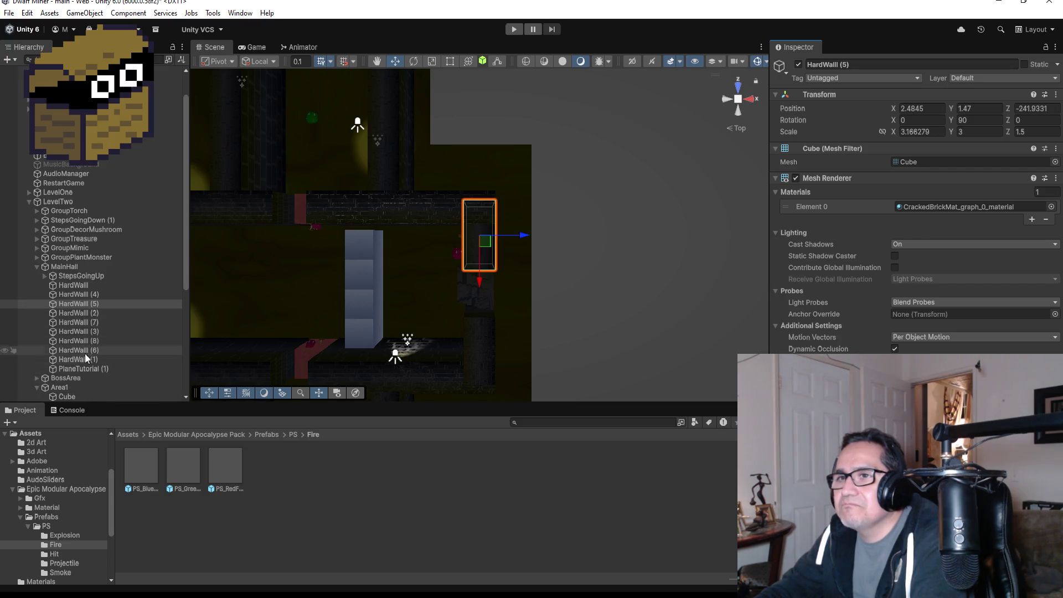
scroll(98, 343, "down", 3)
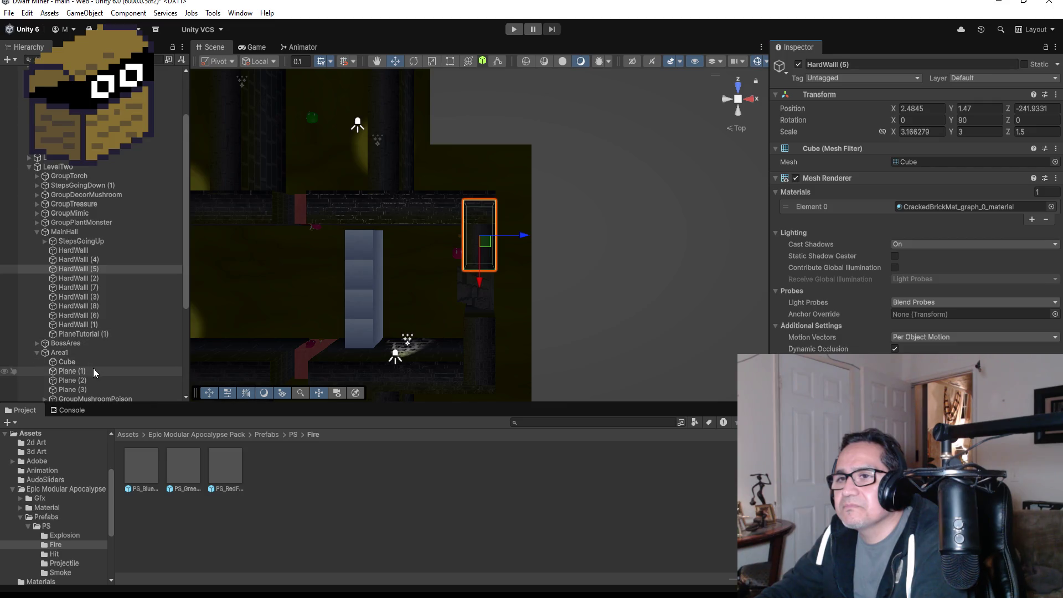
scroll(95, 366, "down", 3)
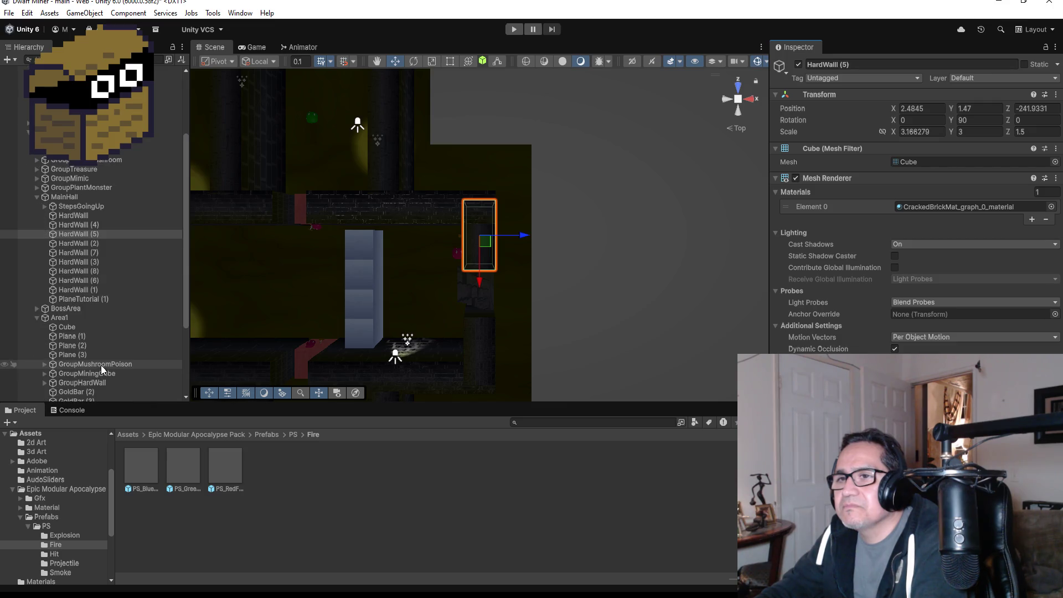
left_click(91, 327)
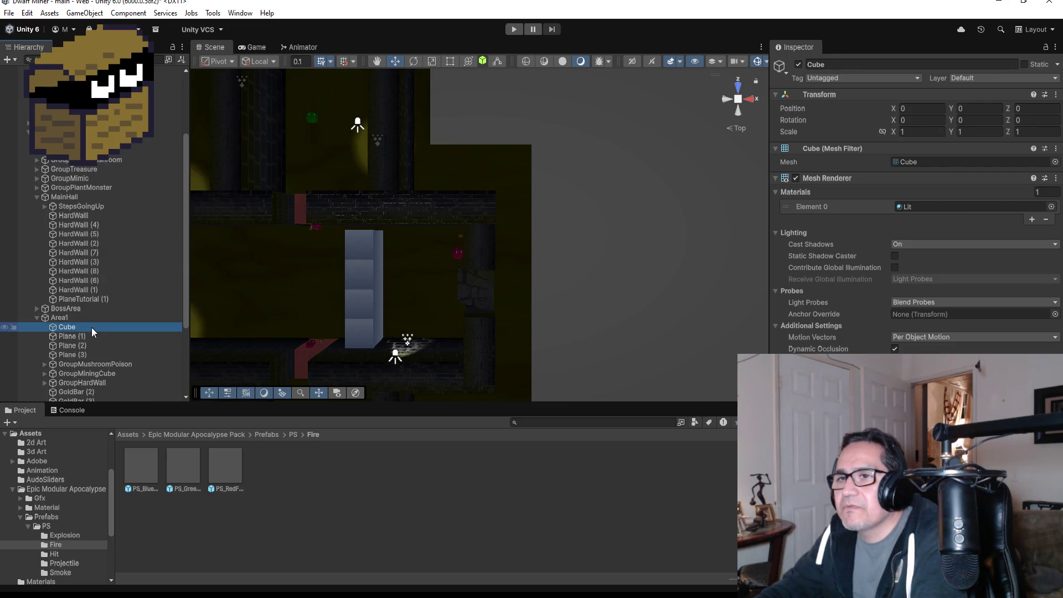
- Paste the wall position onto the Cube (X 2.73447, Y 3.47, Z -240.42) and frame it
left_click(1056, 98)
mouse_move(995, 199)
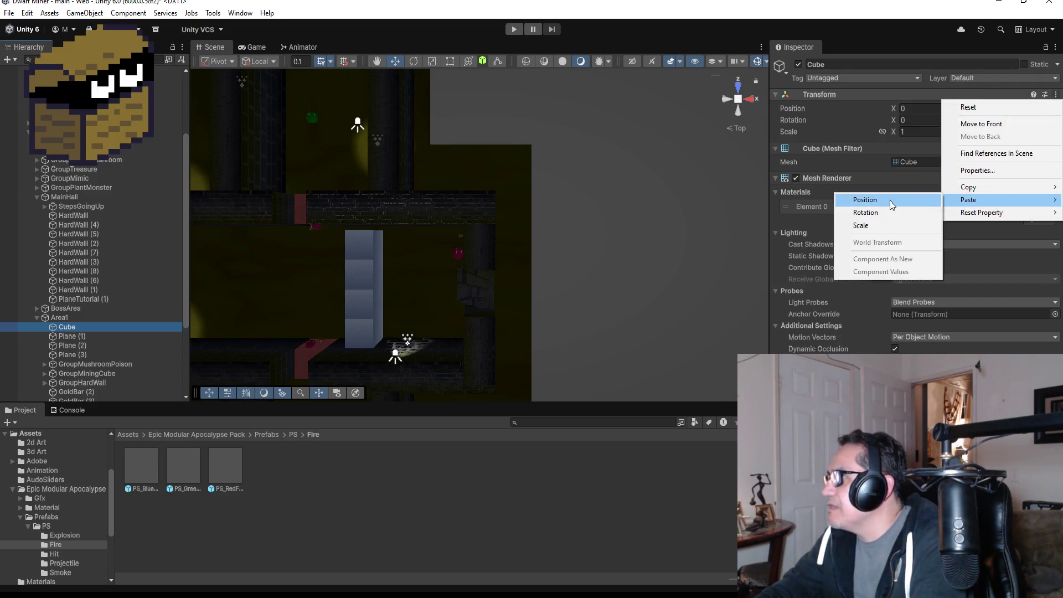
left_click(855, 200)
key("f")
- Orbit around the raised Cube and snap it onto a wall corner
mouse_move(569, 347)
left_mouse_down()
mouse_move(550, 48)
mouse_move(490, 195)
mouse_move(478, 155)
left_mouse_up()
key("f")
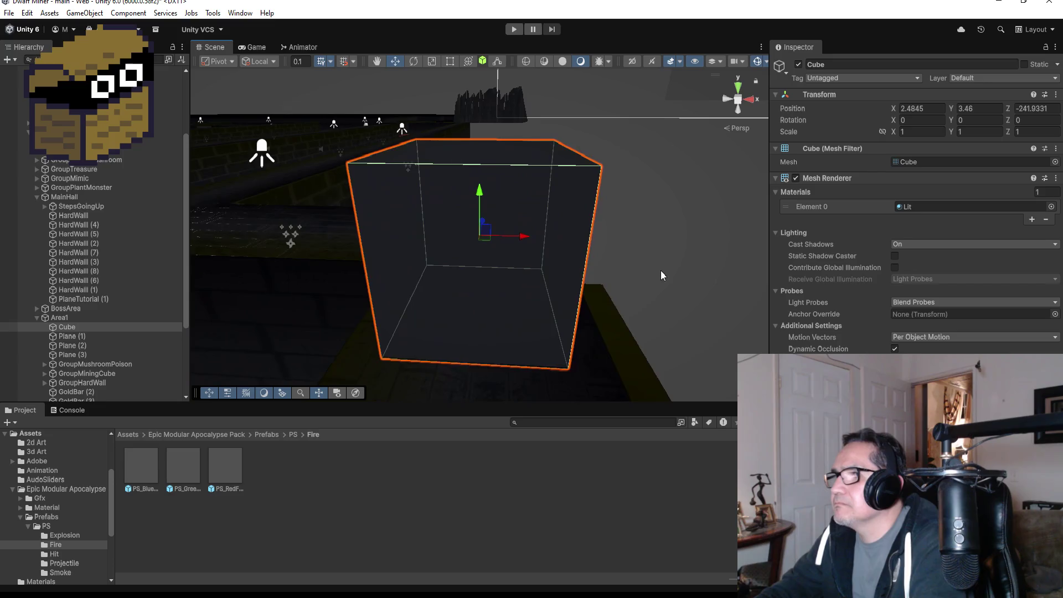
left_click_drag(705, 231, 481, 251)
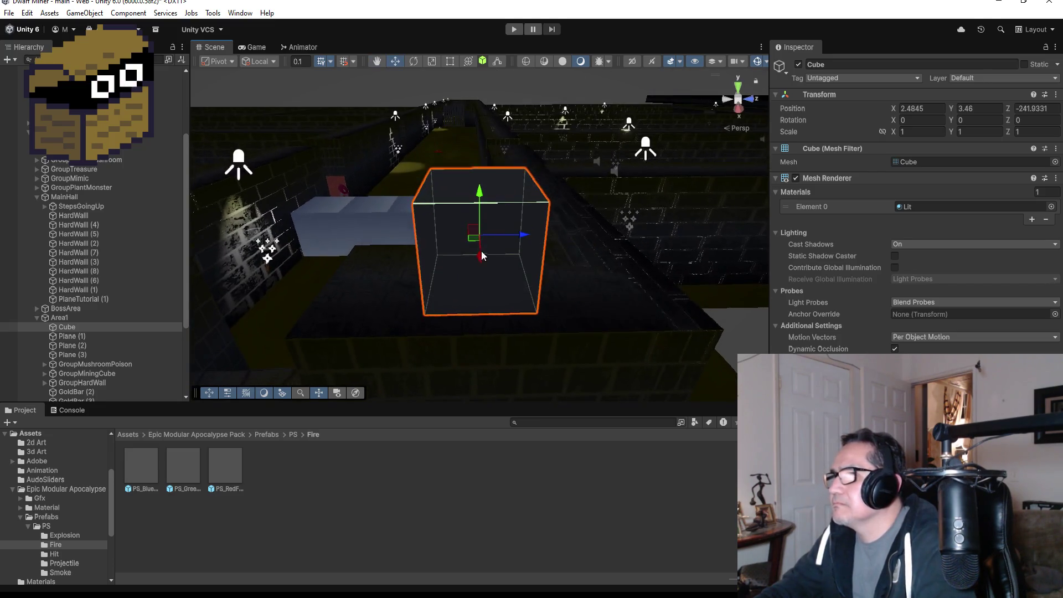
scroll(487, 266, "down", 3)
mouse_move(516, 288)
left_mouse_down()
mouse_move(582, 282)
mouse_move(630, 297)
mouse_move(689, 286)
mouse_move(599, 214)
mouse_move(413, 258)
mouse_move(636, 287)
mouse_move(689, 310)
left_mouse_up()
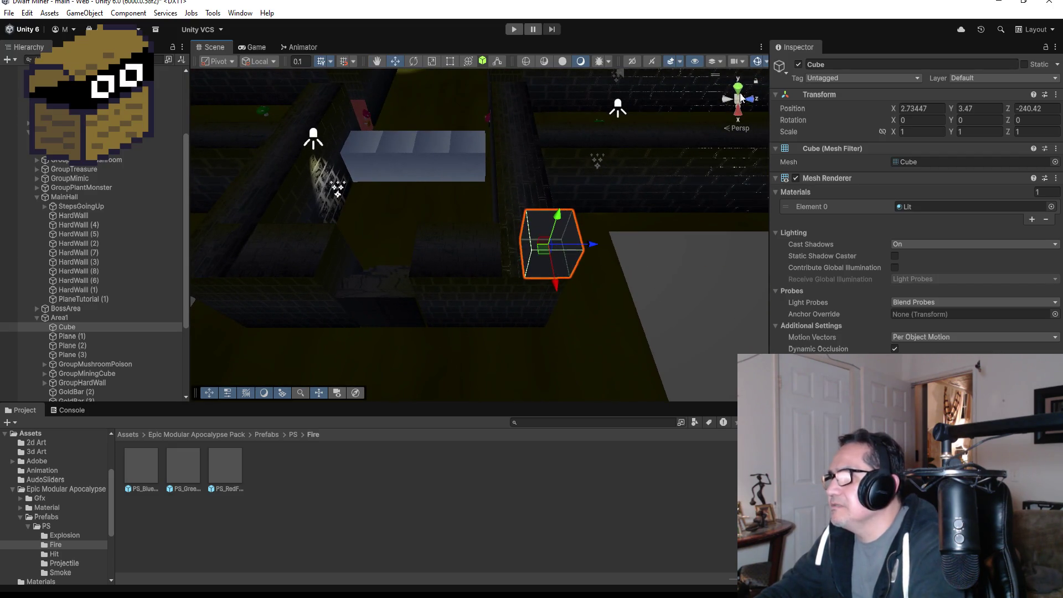
- Switch the Scene view to orthographic Left, then Top view
left_click(740, 97)
left_click(740, 98)
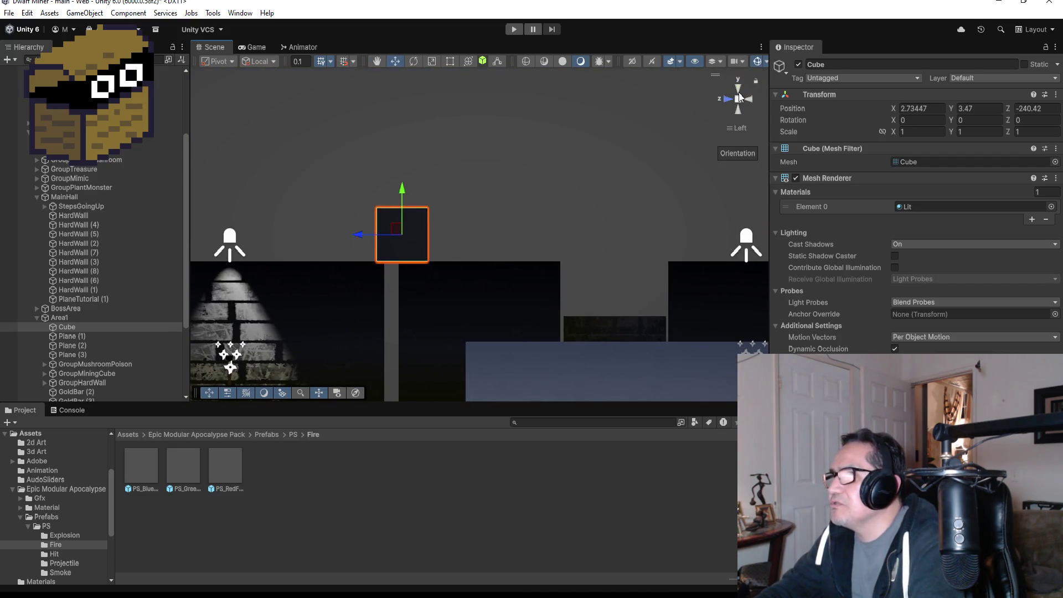
left_click(738, 89)
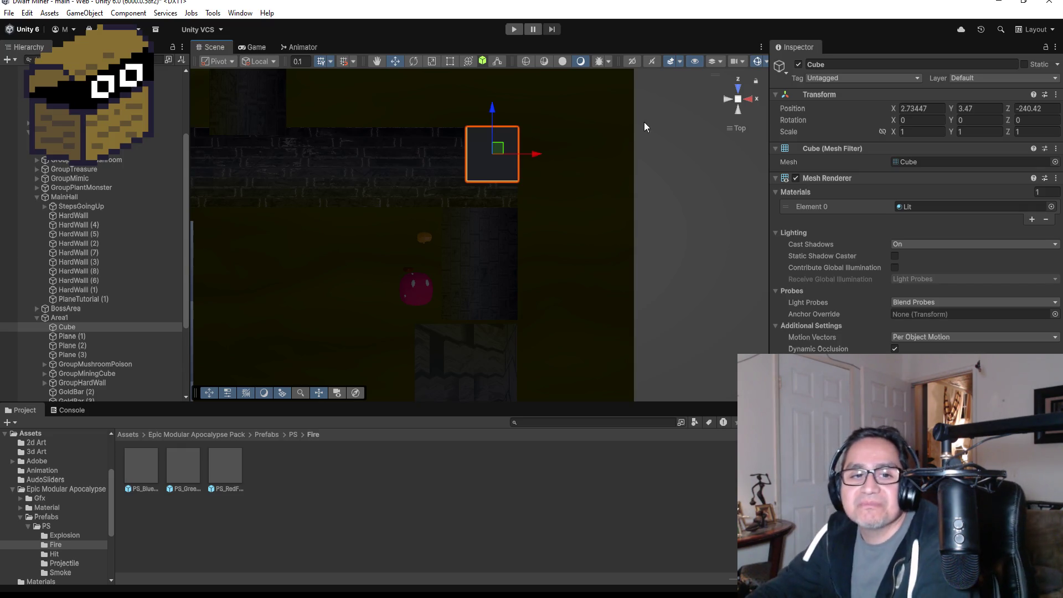
- Stretch the cube with the Rect tool into a large slab over the room
scroll(579, 221, "down", 3)
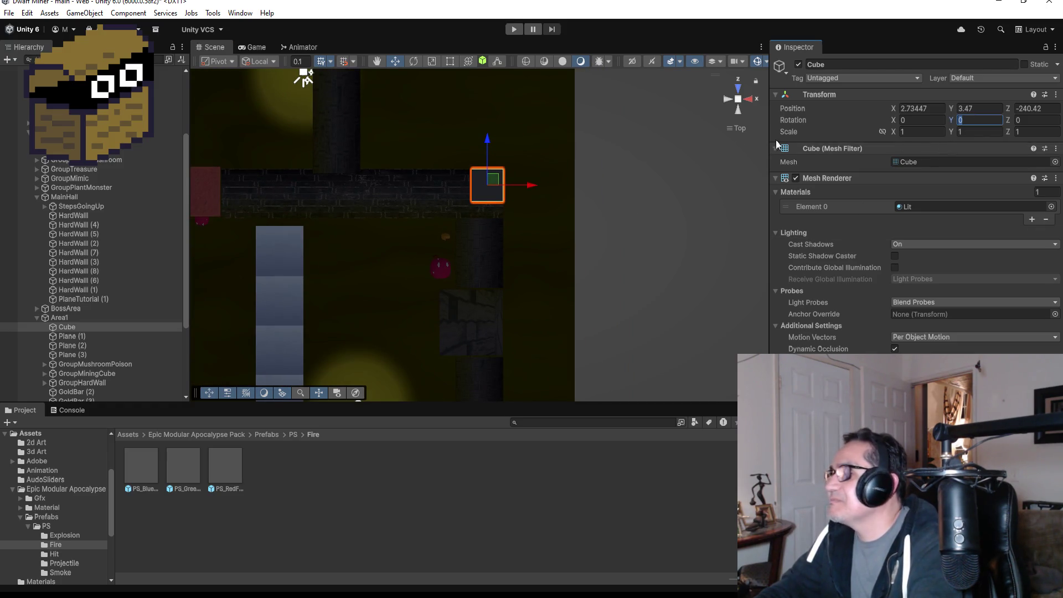
scroll(549, 237, "down", 3)
left_click(450, 63)
left_click_drag(486, 211, 490, 377)
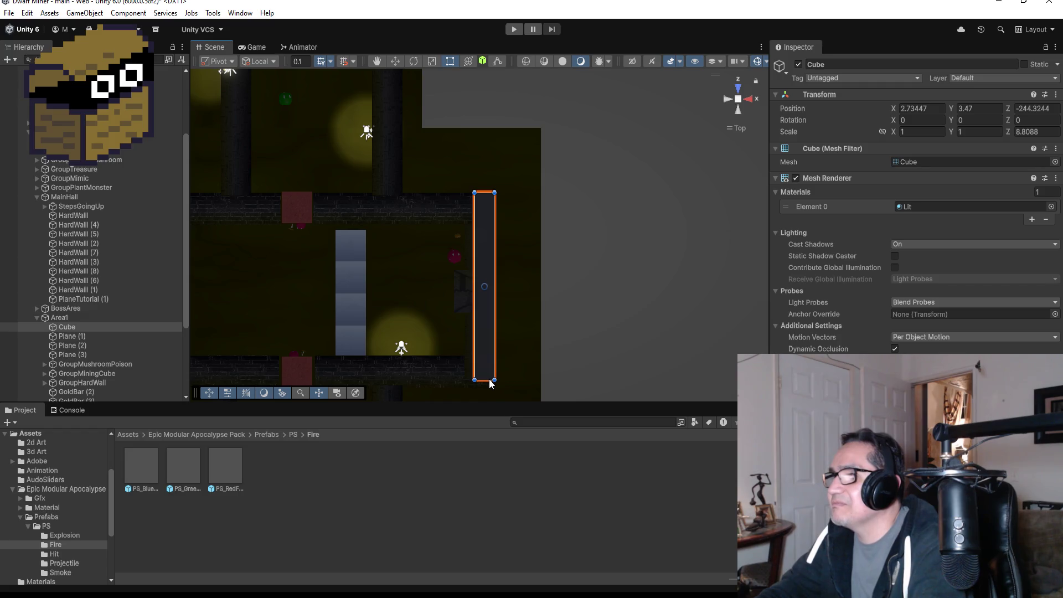
scroll(485, 290, "down", 2)
left_click_drag(475, 277, 286, 272)
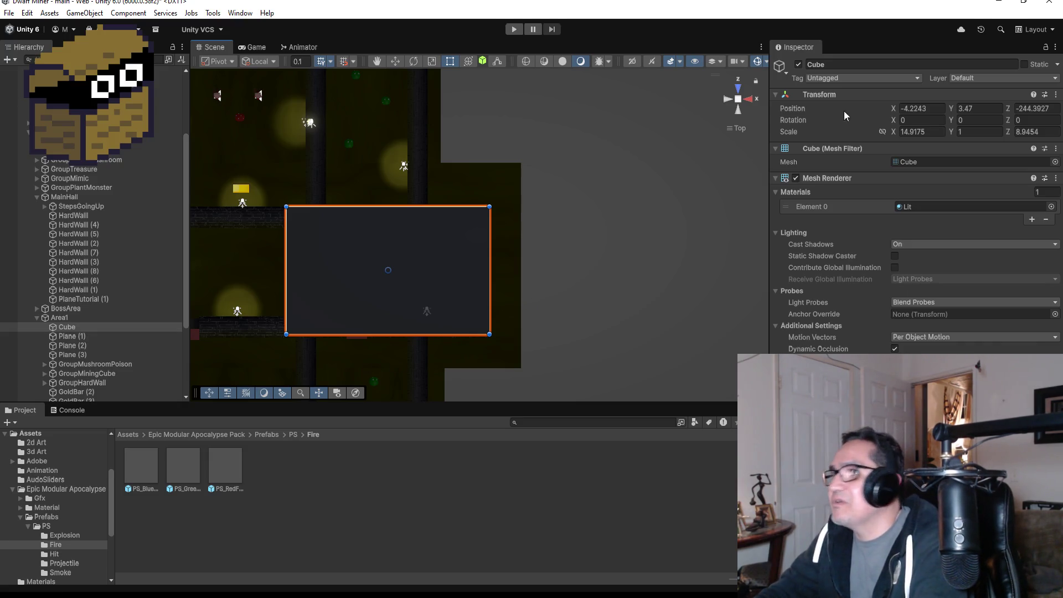
- Rename the slab to Cealing and frame it in the scene
type("Ce")
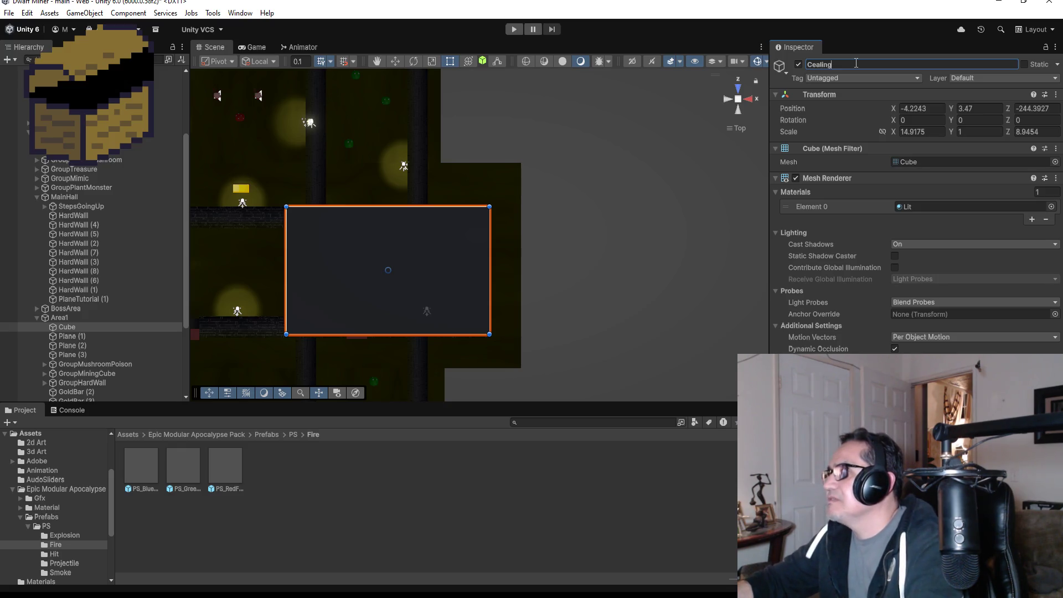
left_click(468, 254)
key("f")
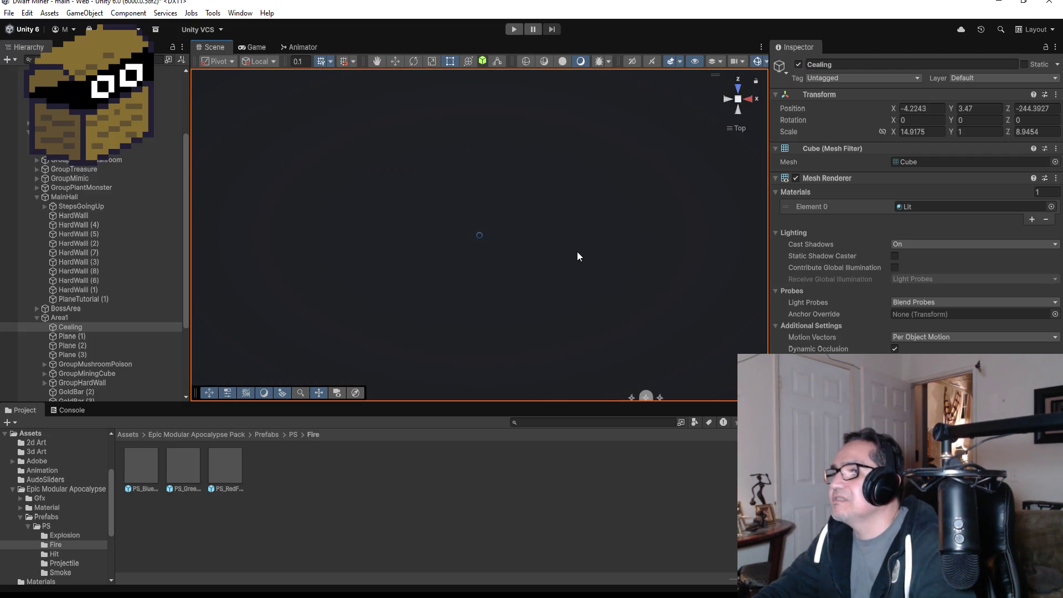
scroll(576, 254, "down", 5)
scroll(568, 269, "down", 2)
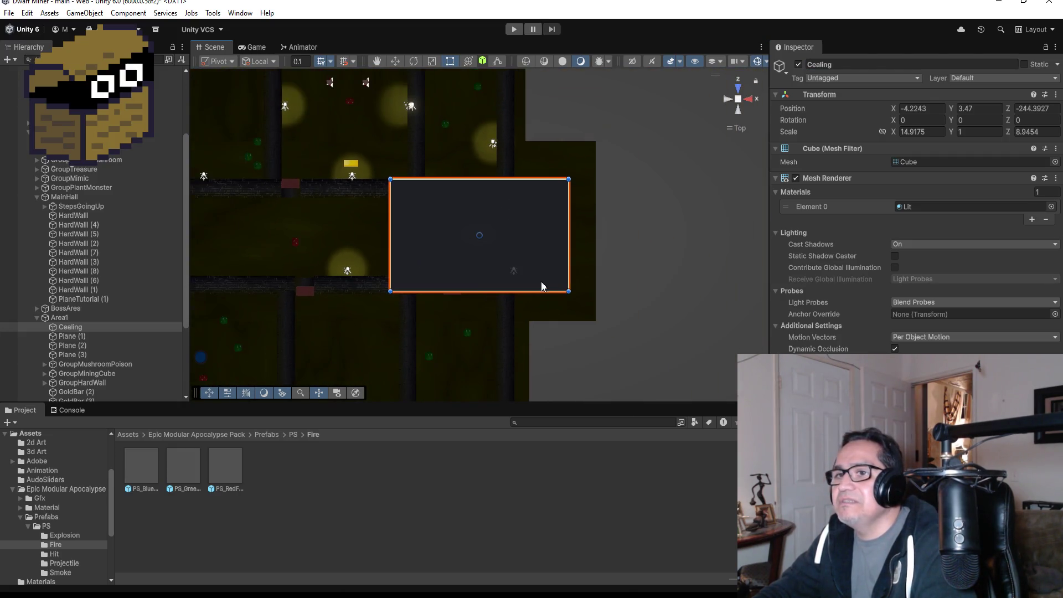
- Move Cealing higher in the hierarchy, then bring Discord's #3d-art channel fullscreen
left_click(79, 327)
left_click_drag(78, 326, 90, 139)
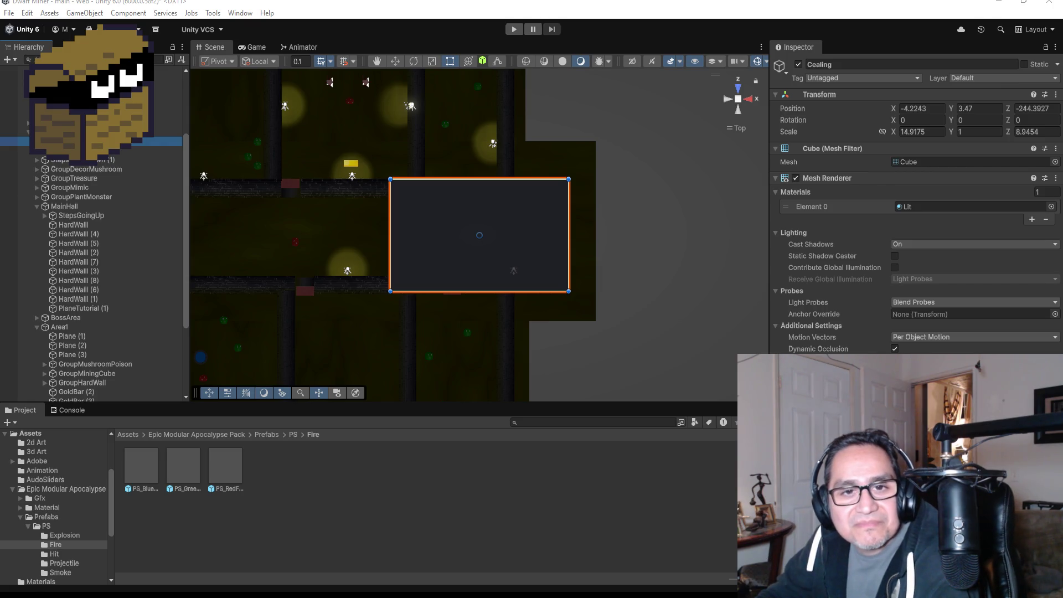
left_click_drag(0, 16, 380, 16)
double_click(380, 16)
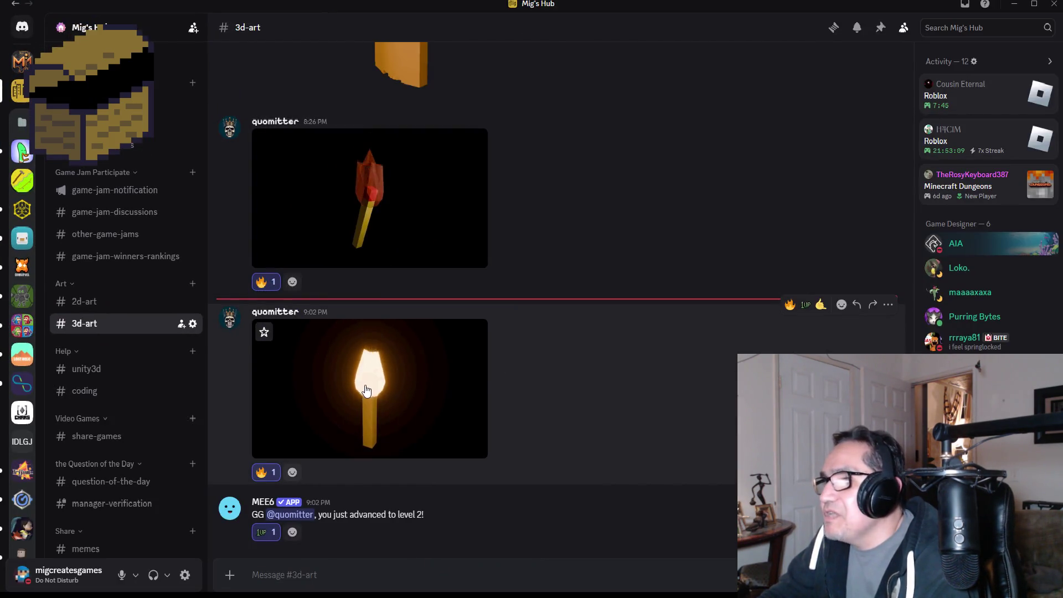
- View the glowing torch render full size, zoom in and out, then close the viewer
left_click(435, 371)
left_click(537, 285)
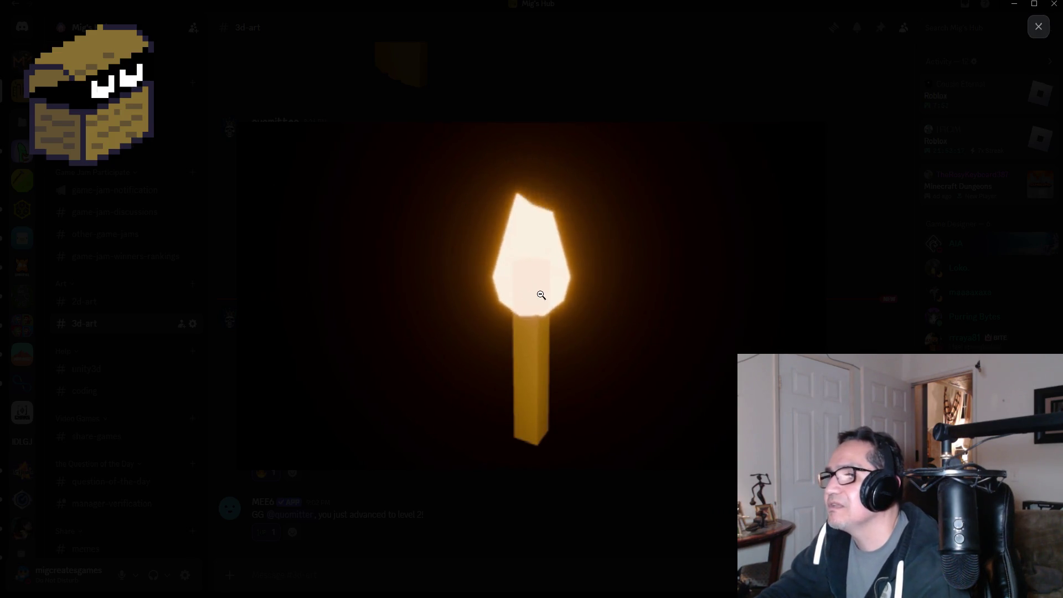
left_click(572, 319)
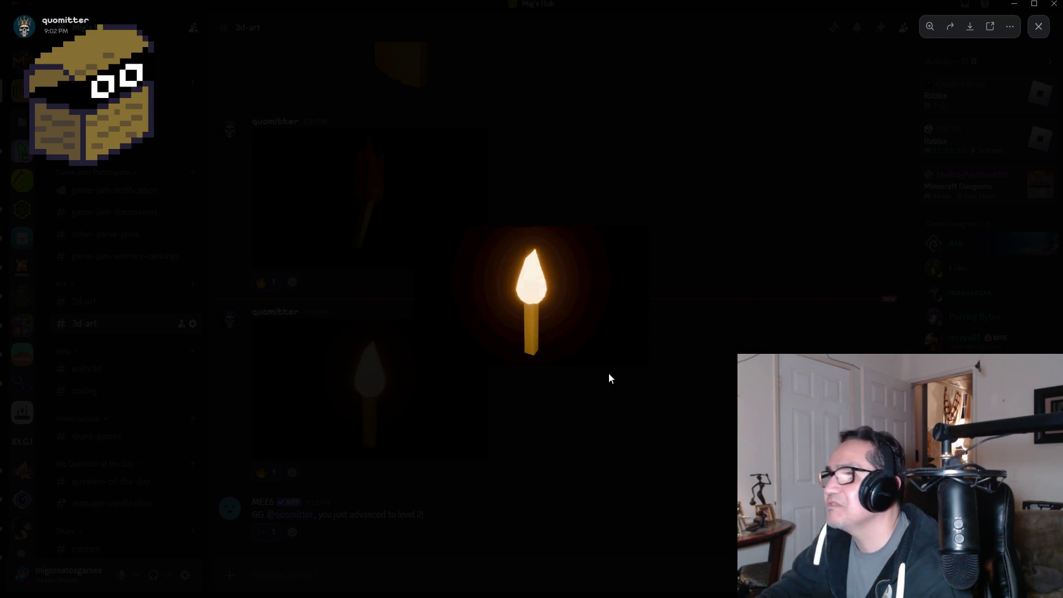
left_click(615, 382)
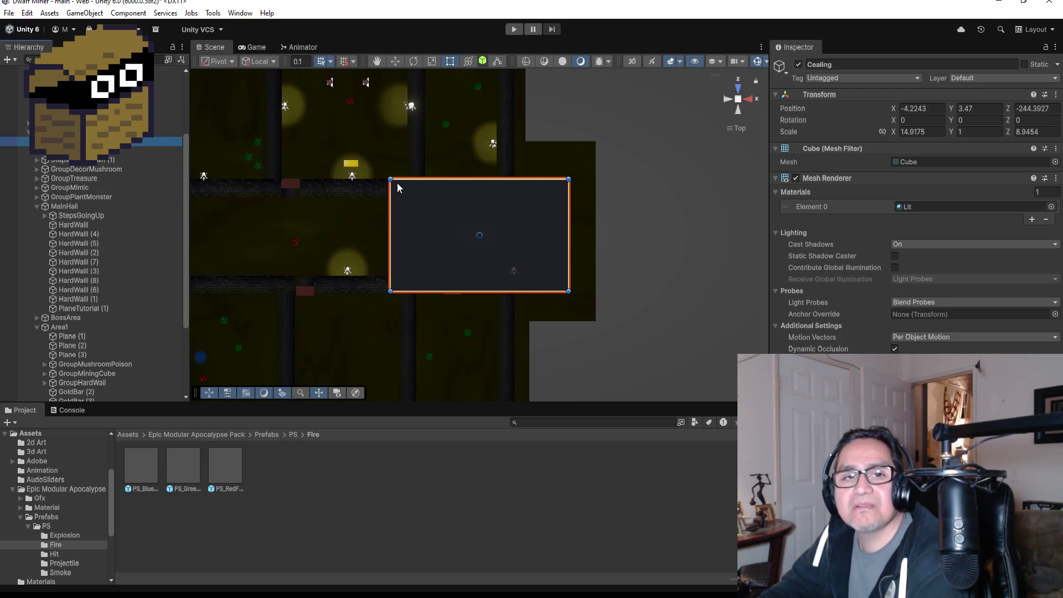
left_click(512, 29)
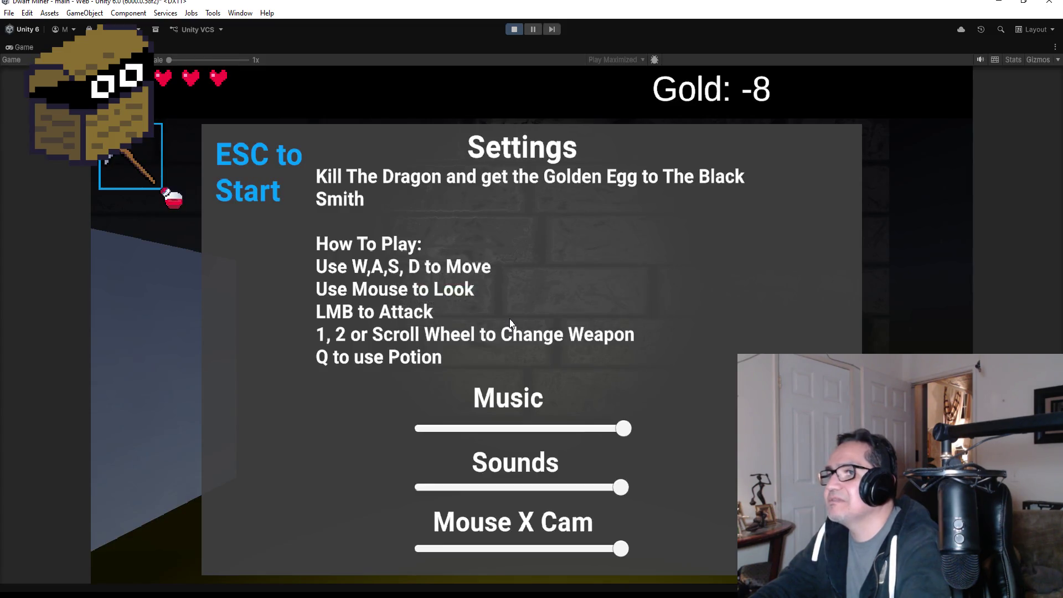
key("Escape")
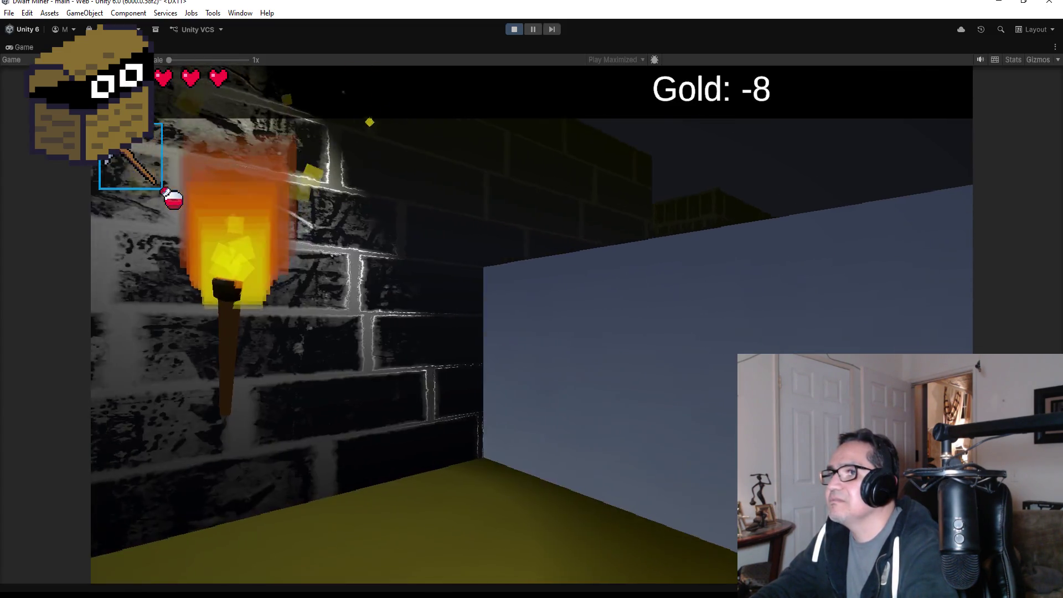
key("w")
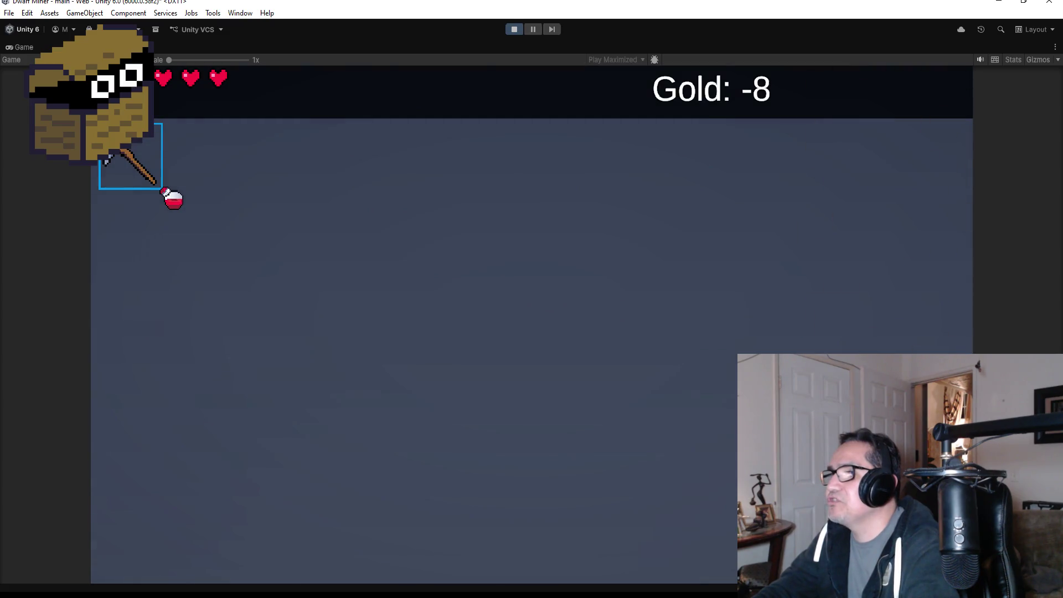
key("d")
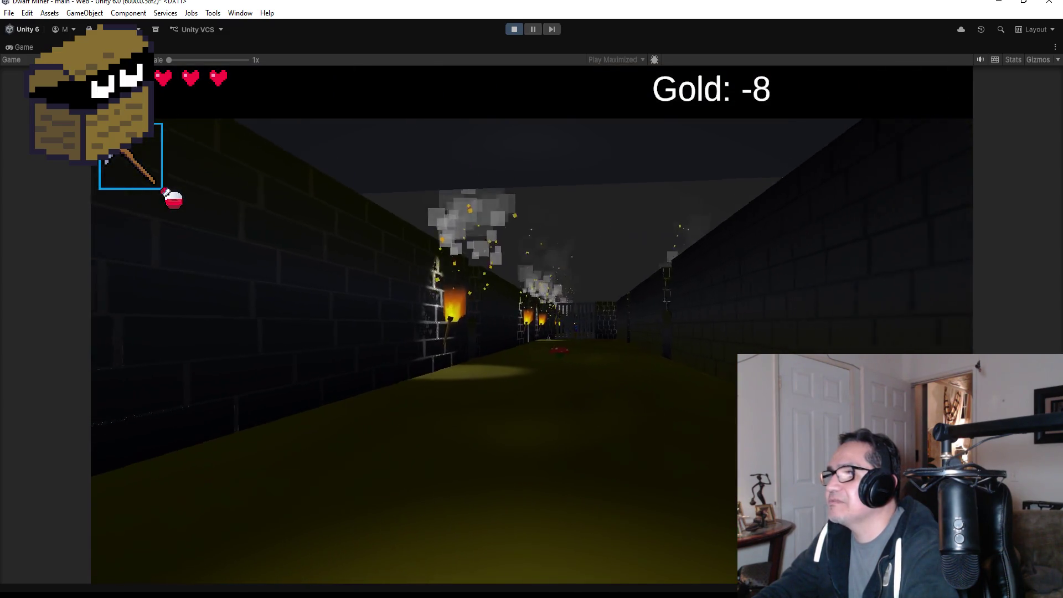
key("a")
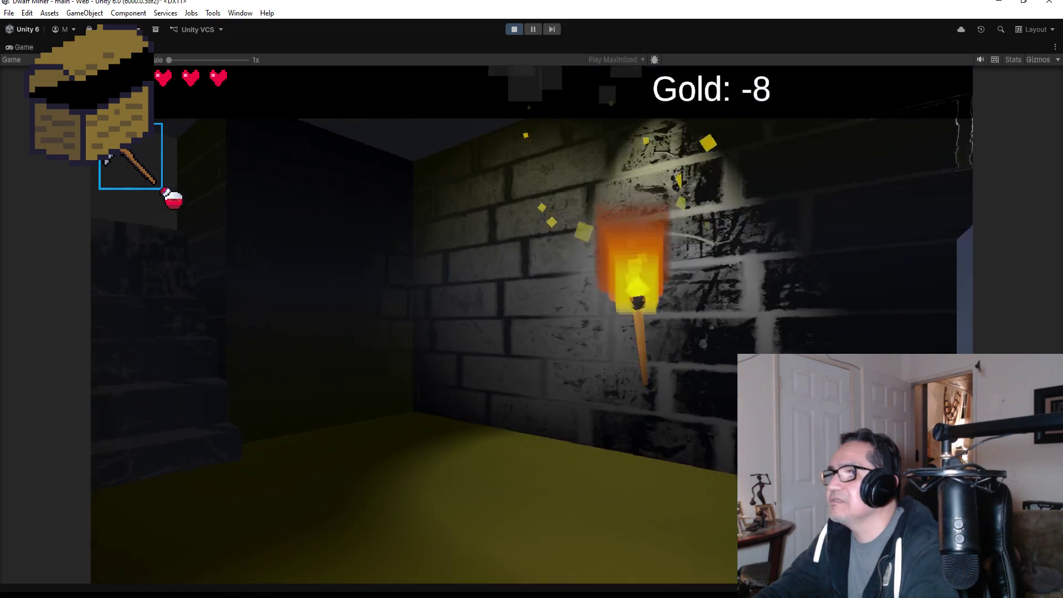
key("d")
key("a")
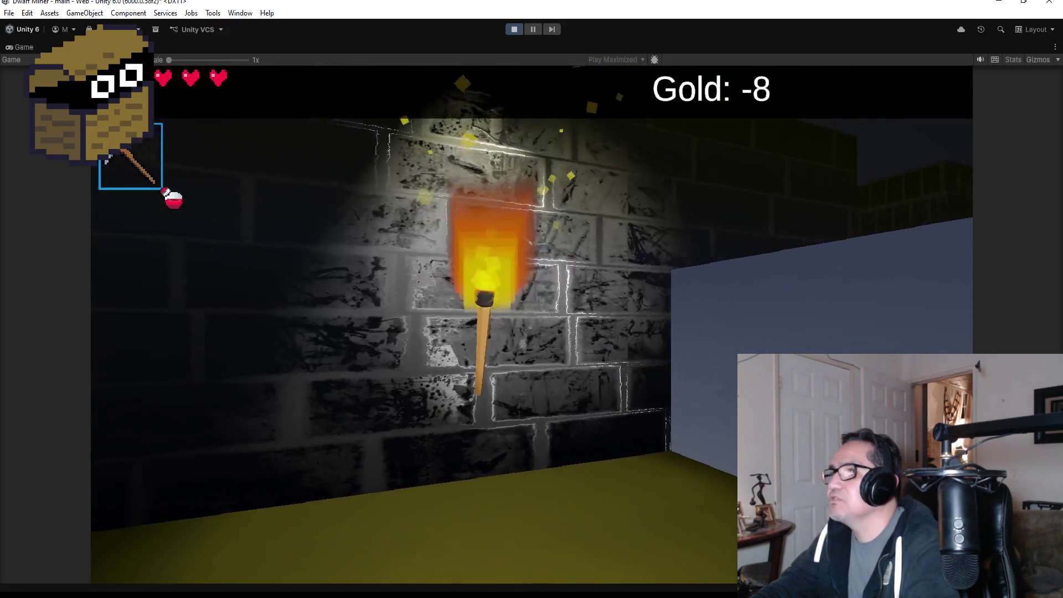
key("s")
key("d")
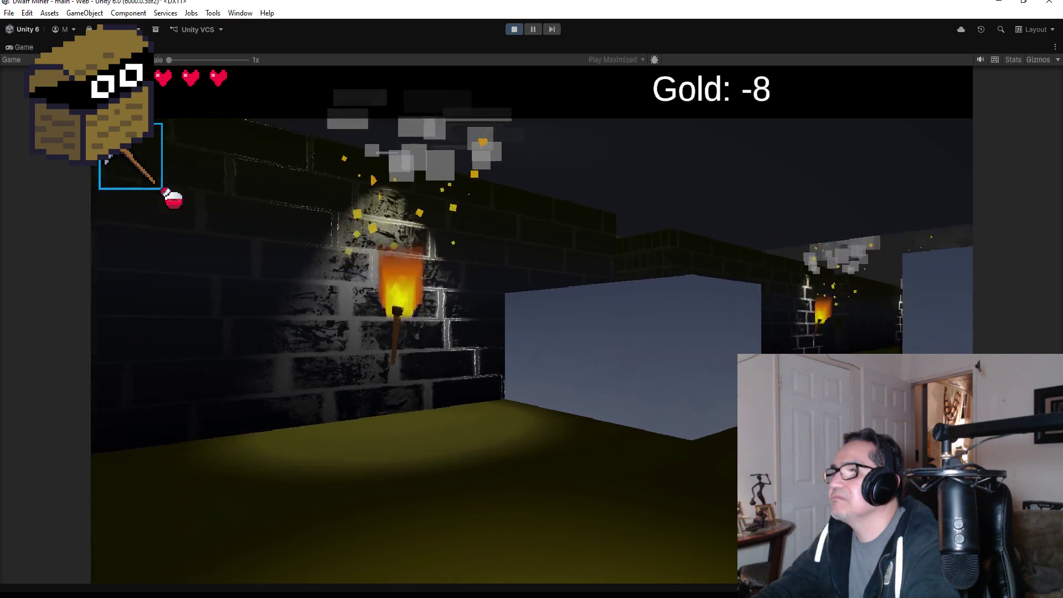
key("d")
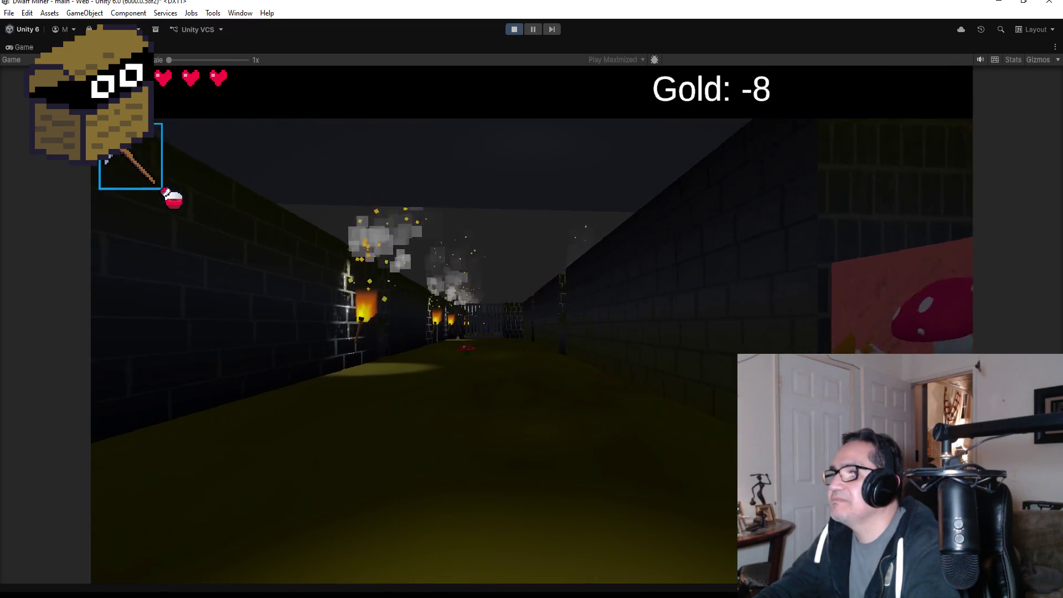
key("w")
key("a")
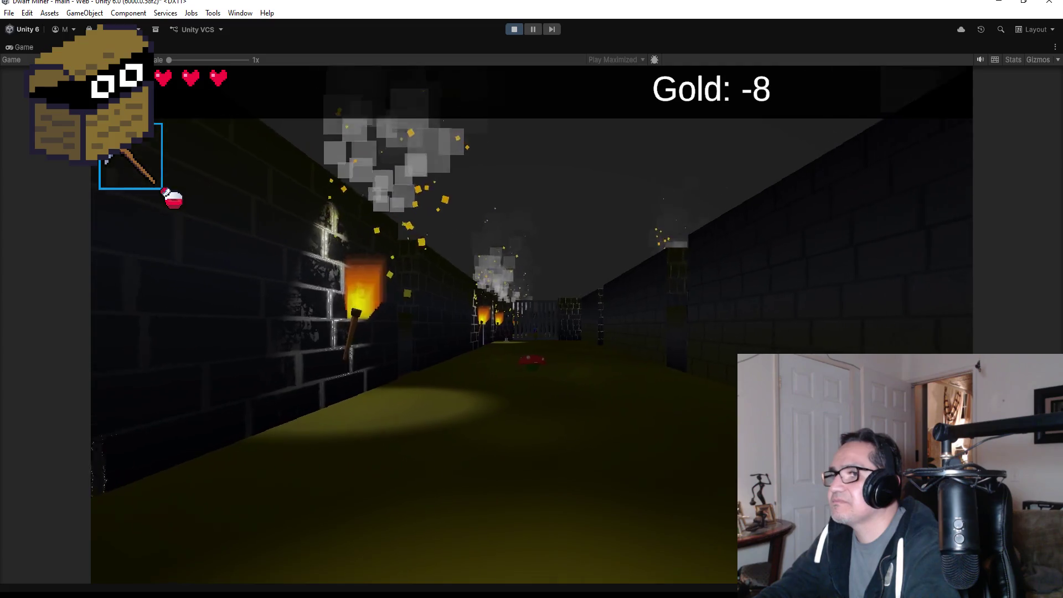
key("w")
key("Escape")
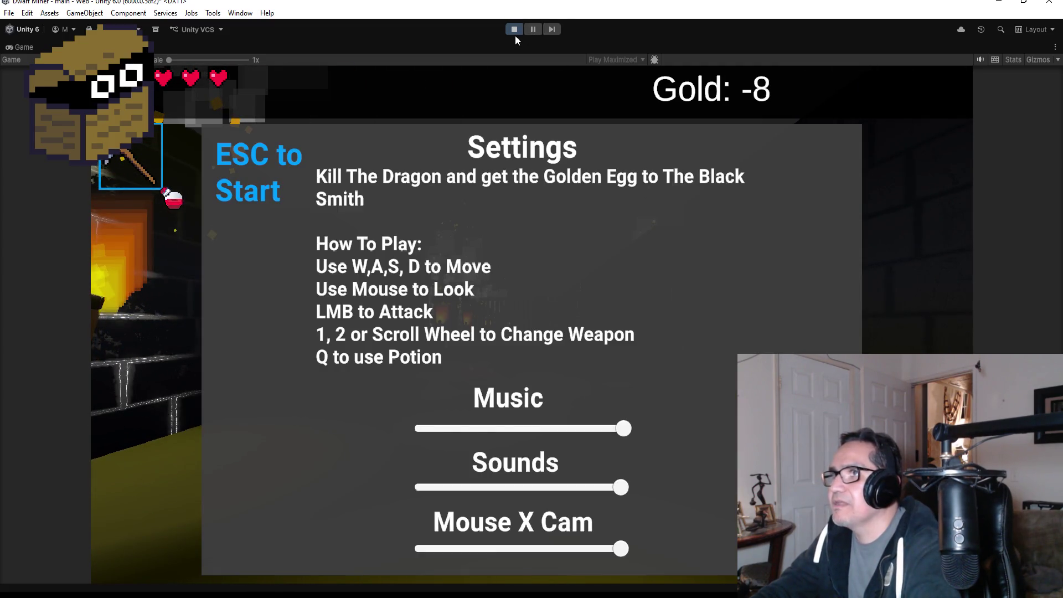
left_click(513, 29)
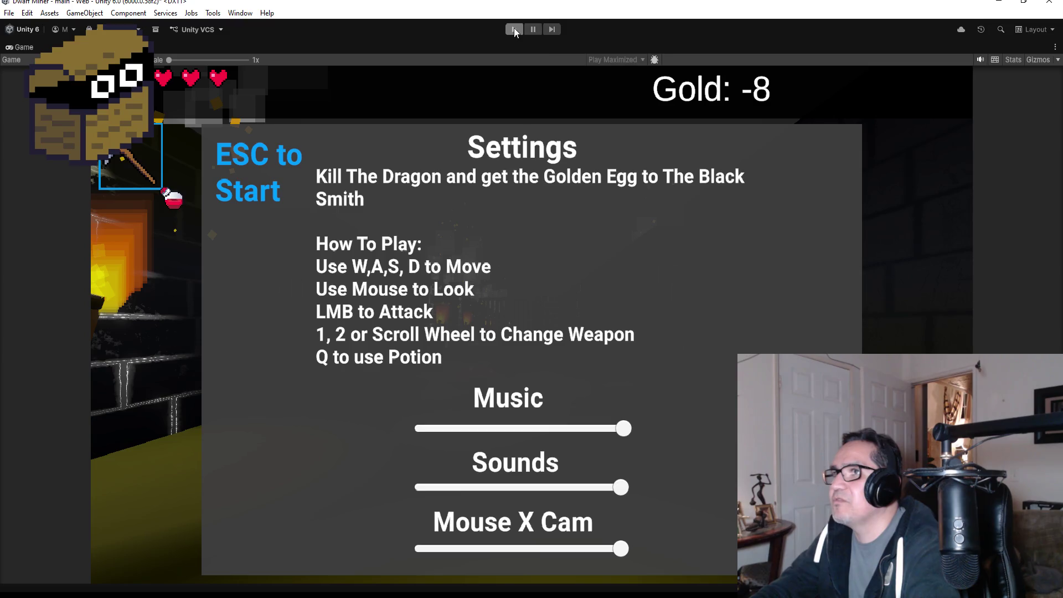
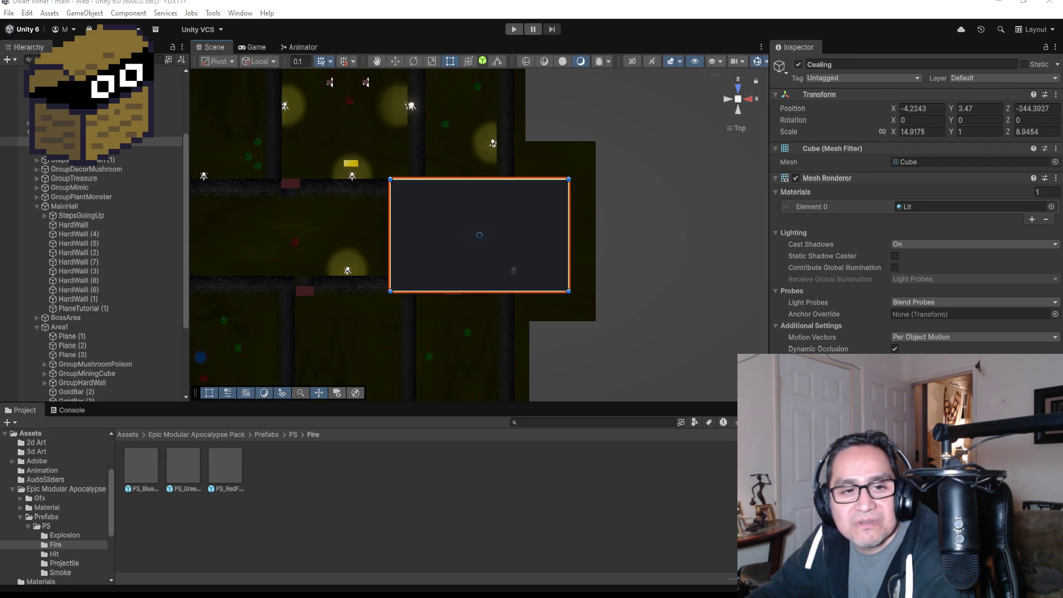
- Switch from the Unity dungeon scene to the browser showing the Twitch VOD
key("alt+Tab")
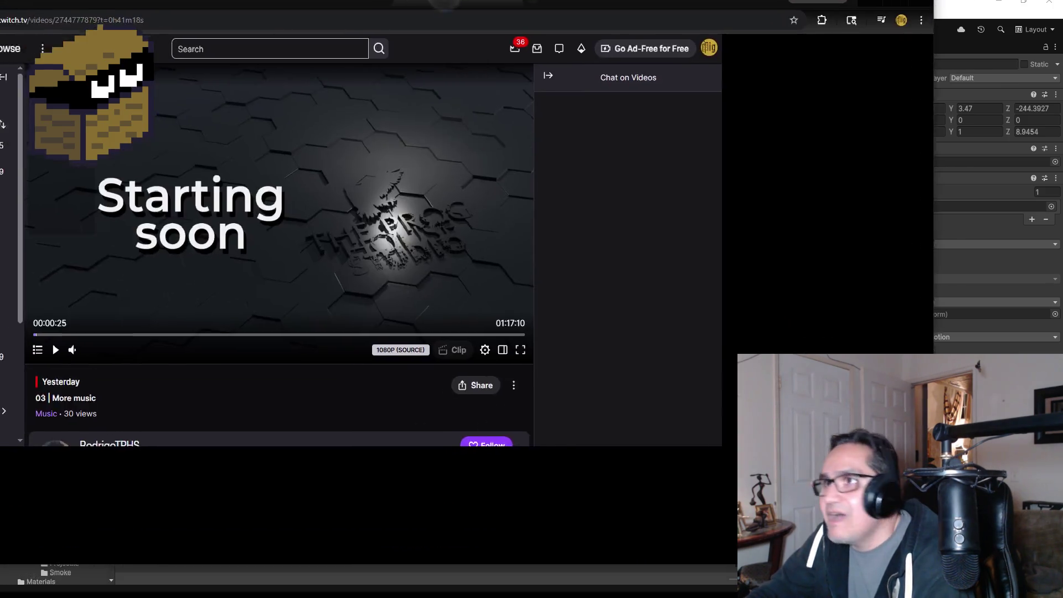
- Play the '03 | More music' VOD and seek past the Starting soon intro to about 00:17
mouse_move(204, 500)
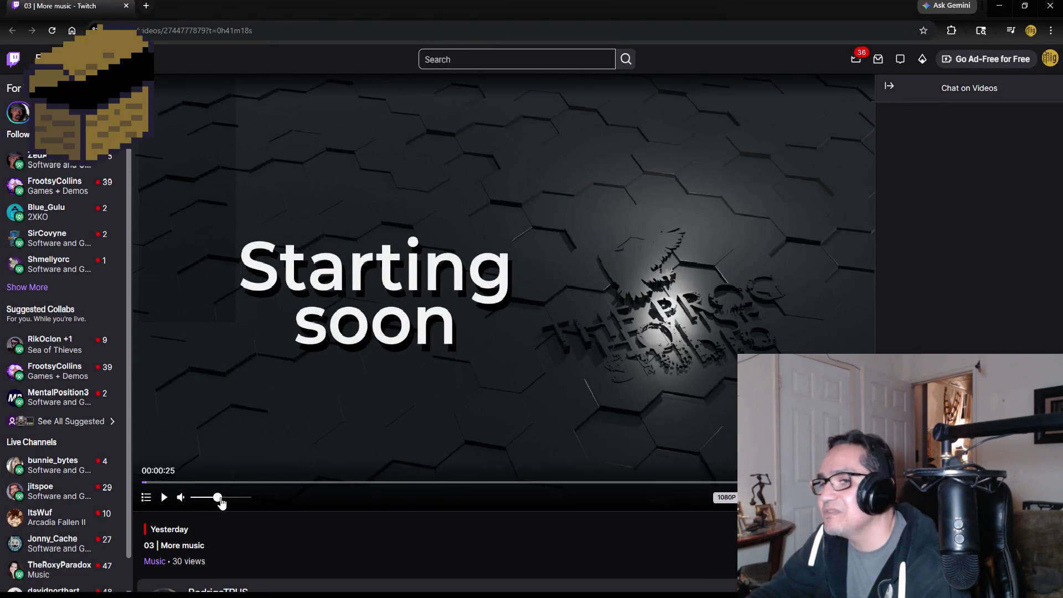
left_click(726, 497)
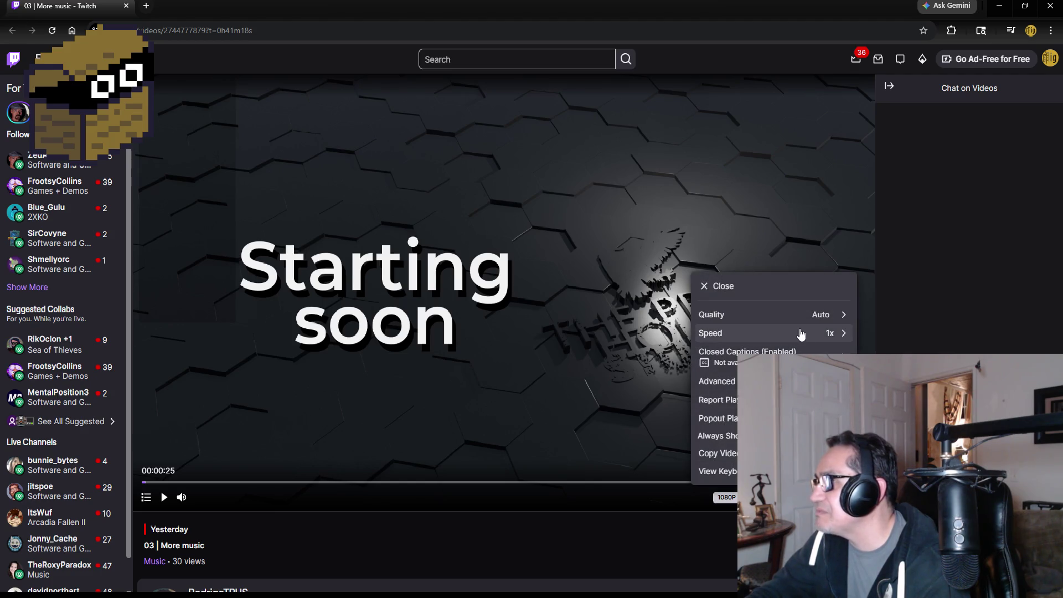
left_click(376, 292)
left_click(376, 292)
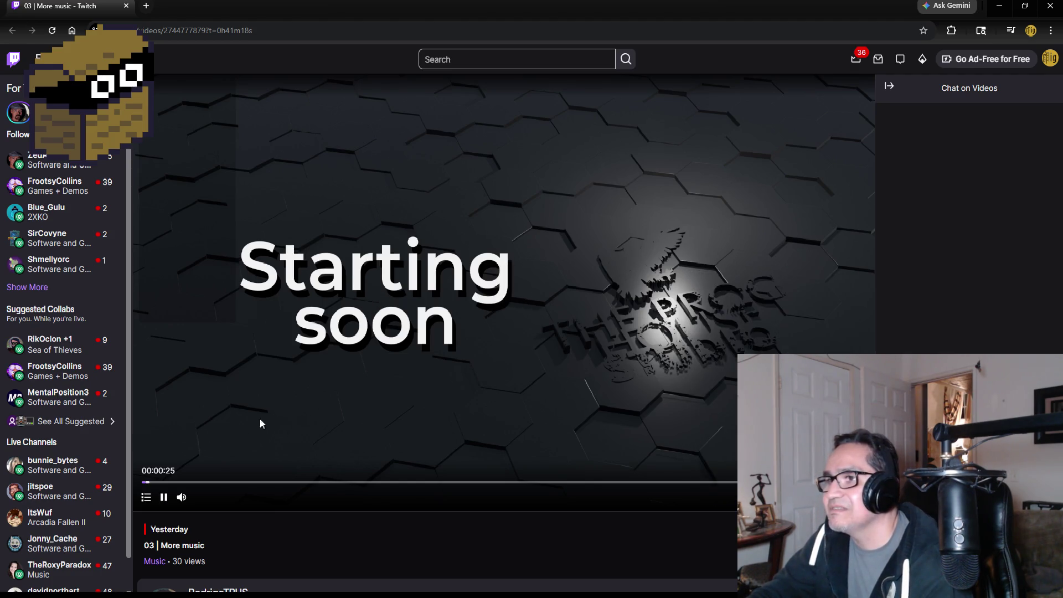
left_click(159, 483)
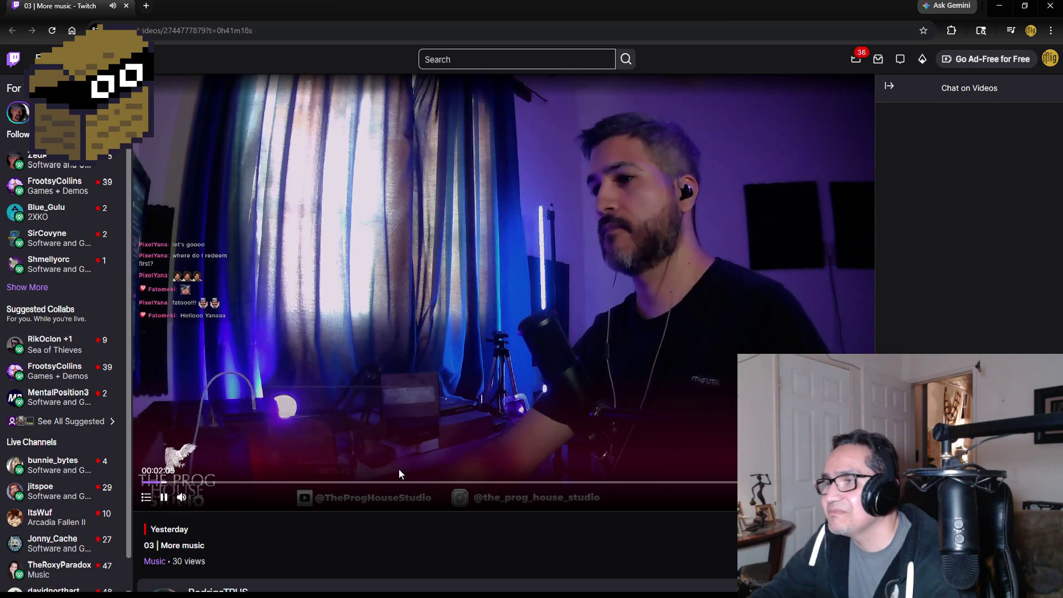
left_click(302, 484)
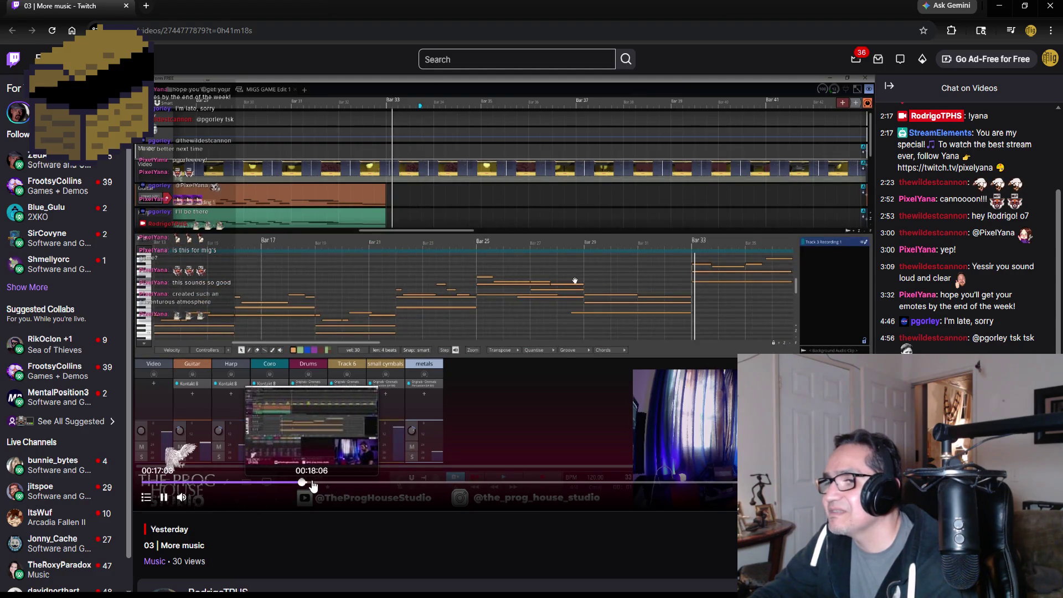
- Seek the VOD forward through 00:18, 00:20, 00:25 and 00:33 to about 00:40
left_click(312, 482)
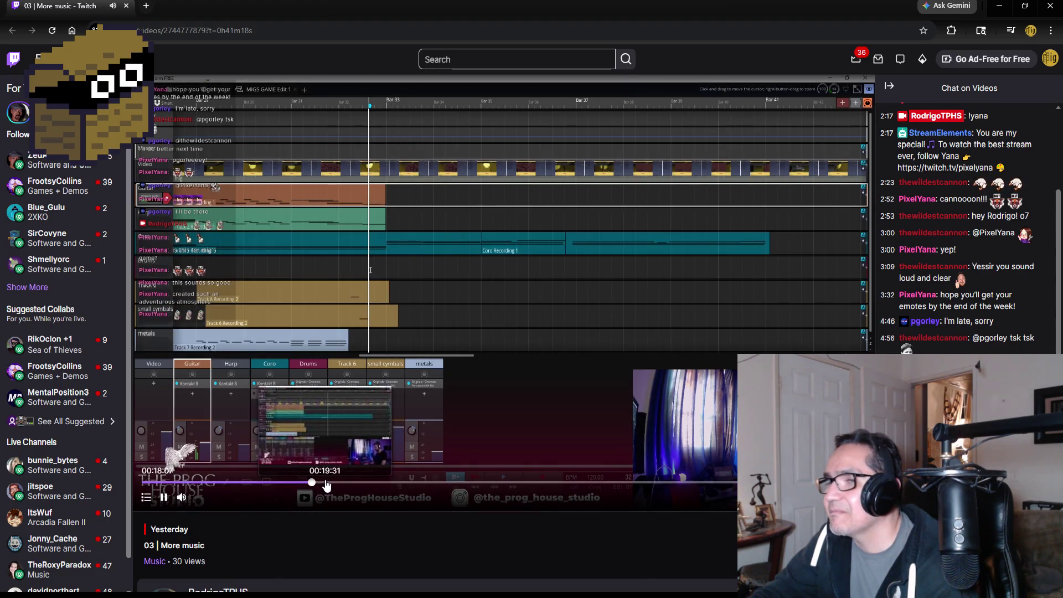
left_click(332, 485)
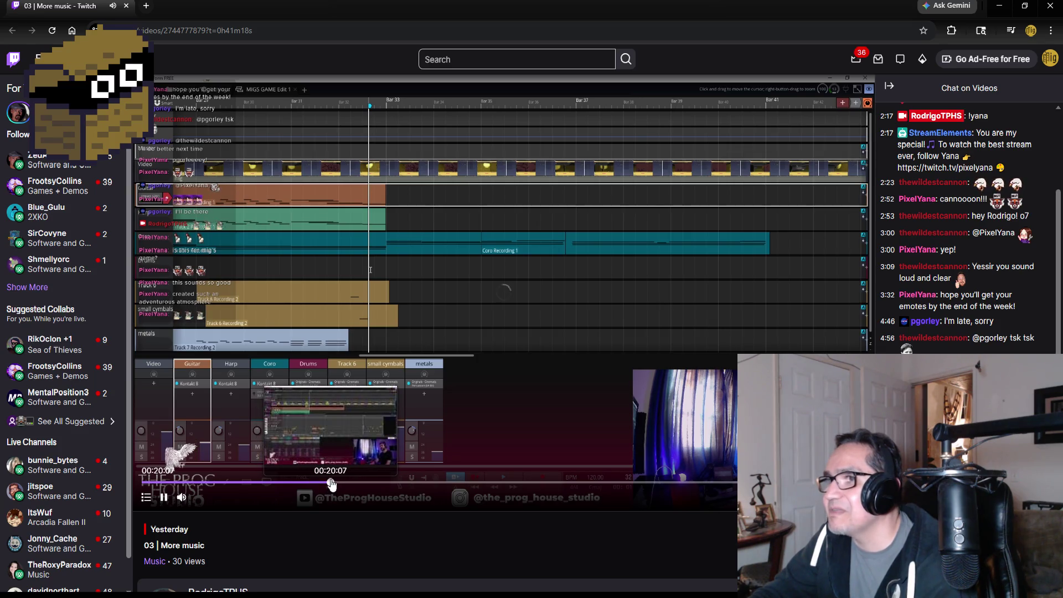
left_click(386, 486)
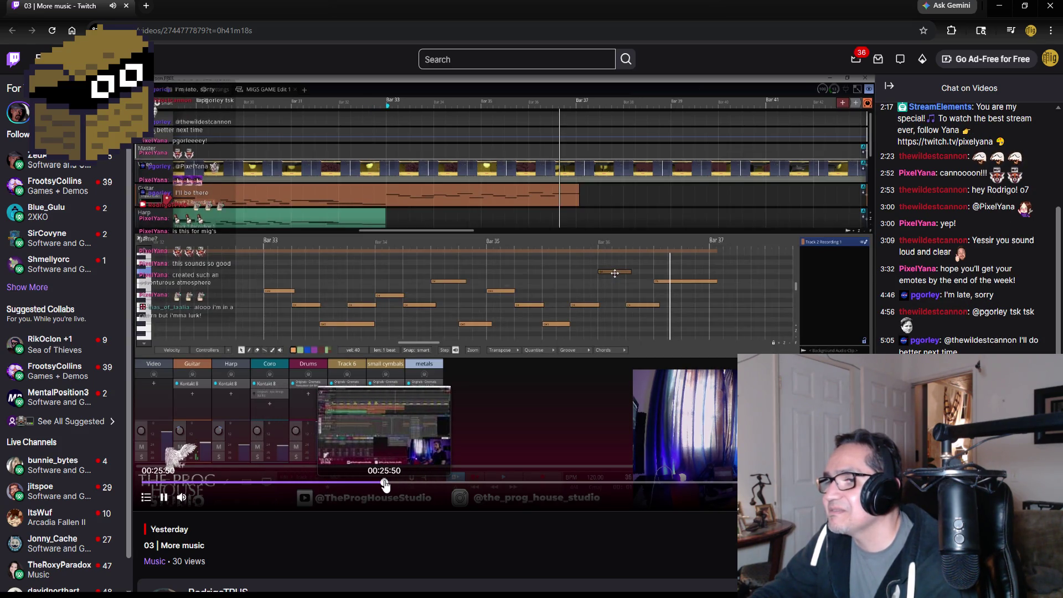
left_click(456, 486)
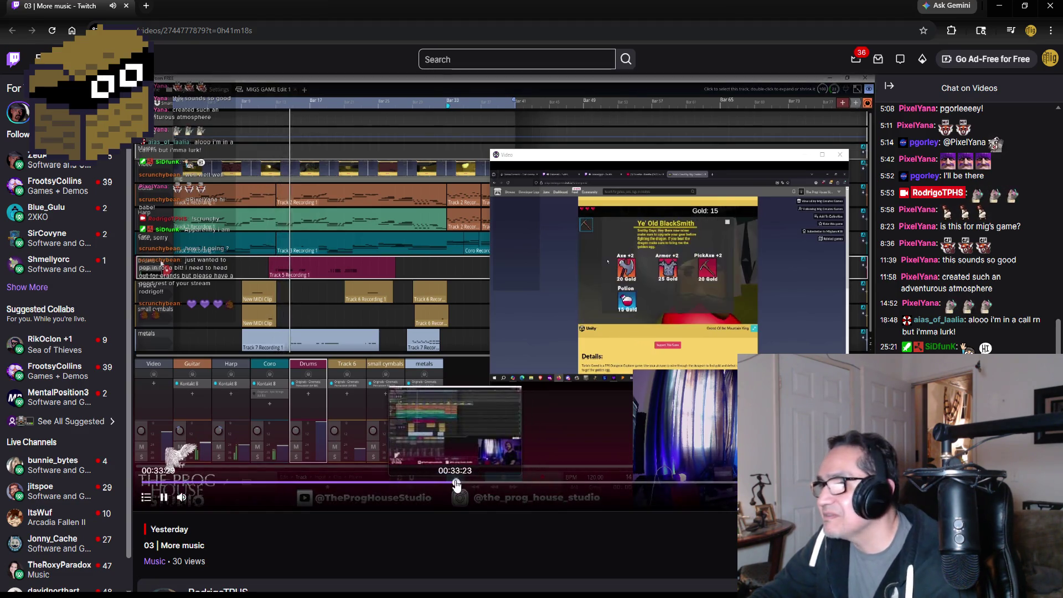
left_click(523, 484)
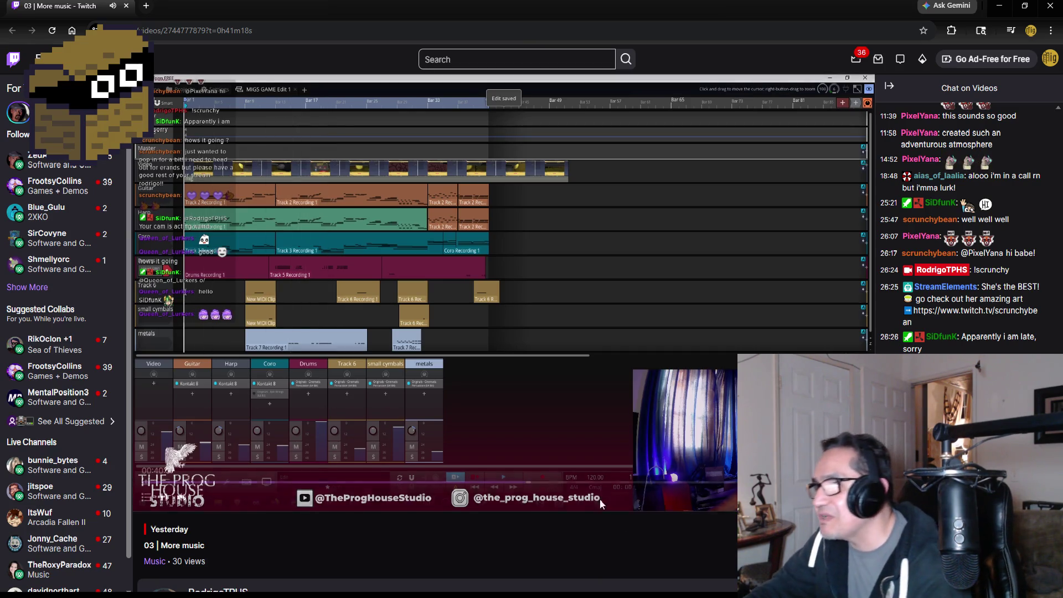
mouse_move(513, 464)
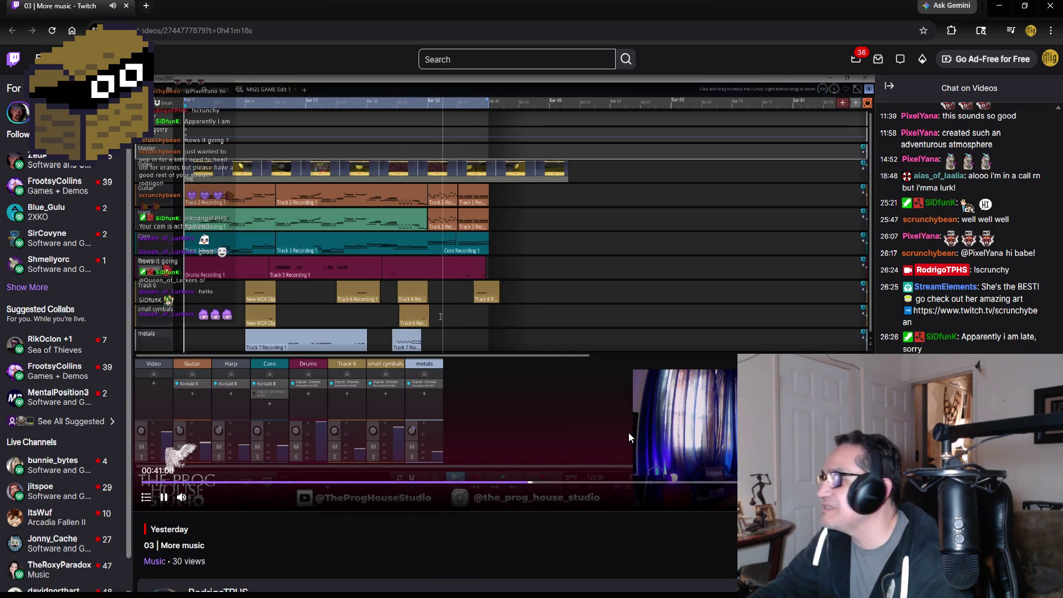
- Nudge playback ahead to 00:41:22 and let the DAW session play toward 00:42
left_click(530, 485)
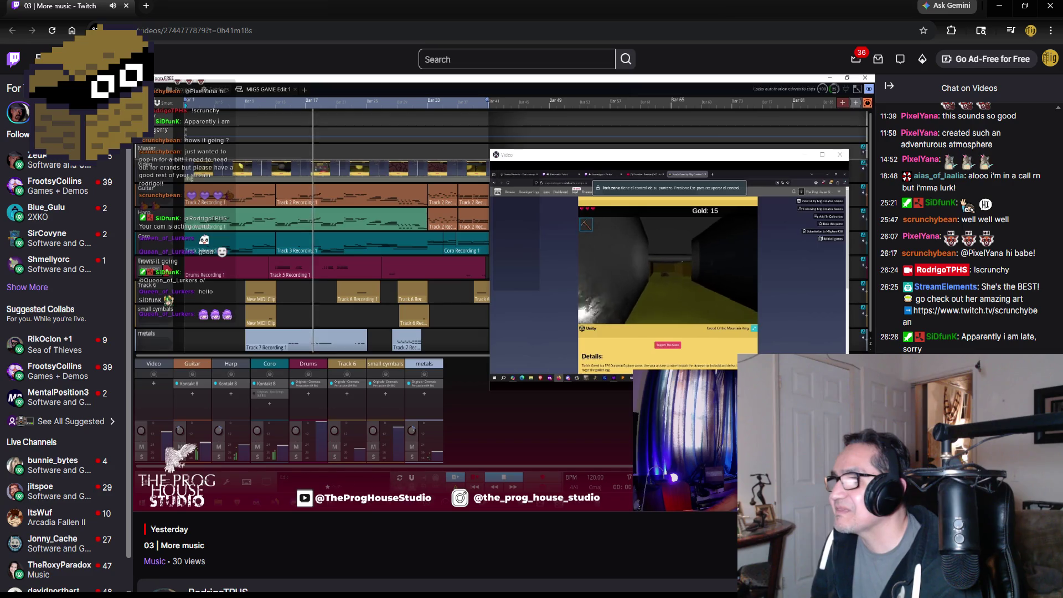
mouse_move(539, 337)
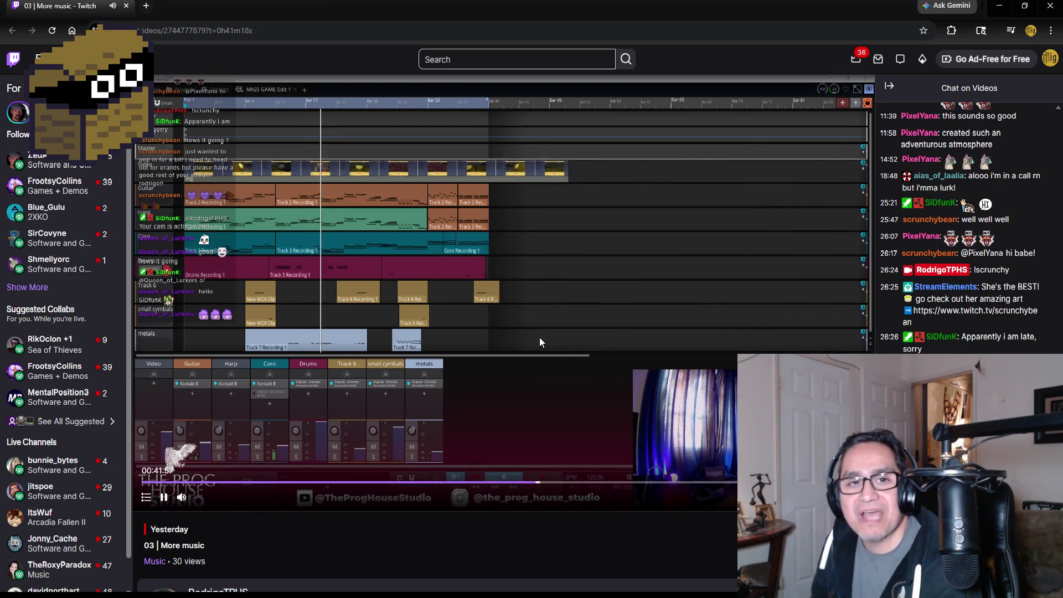